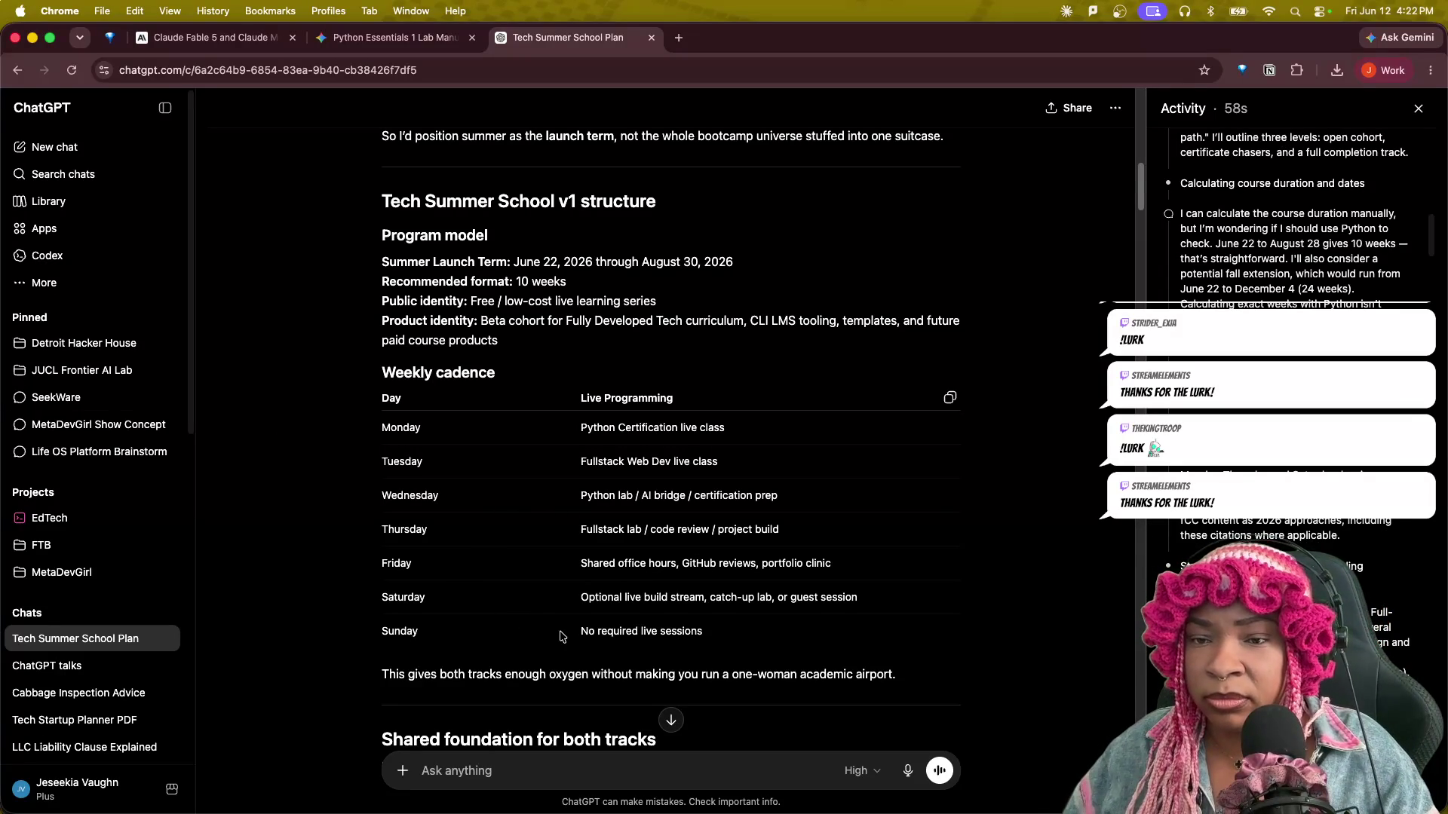
pyautogui.scroll(-3, 539, 622)
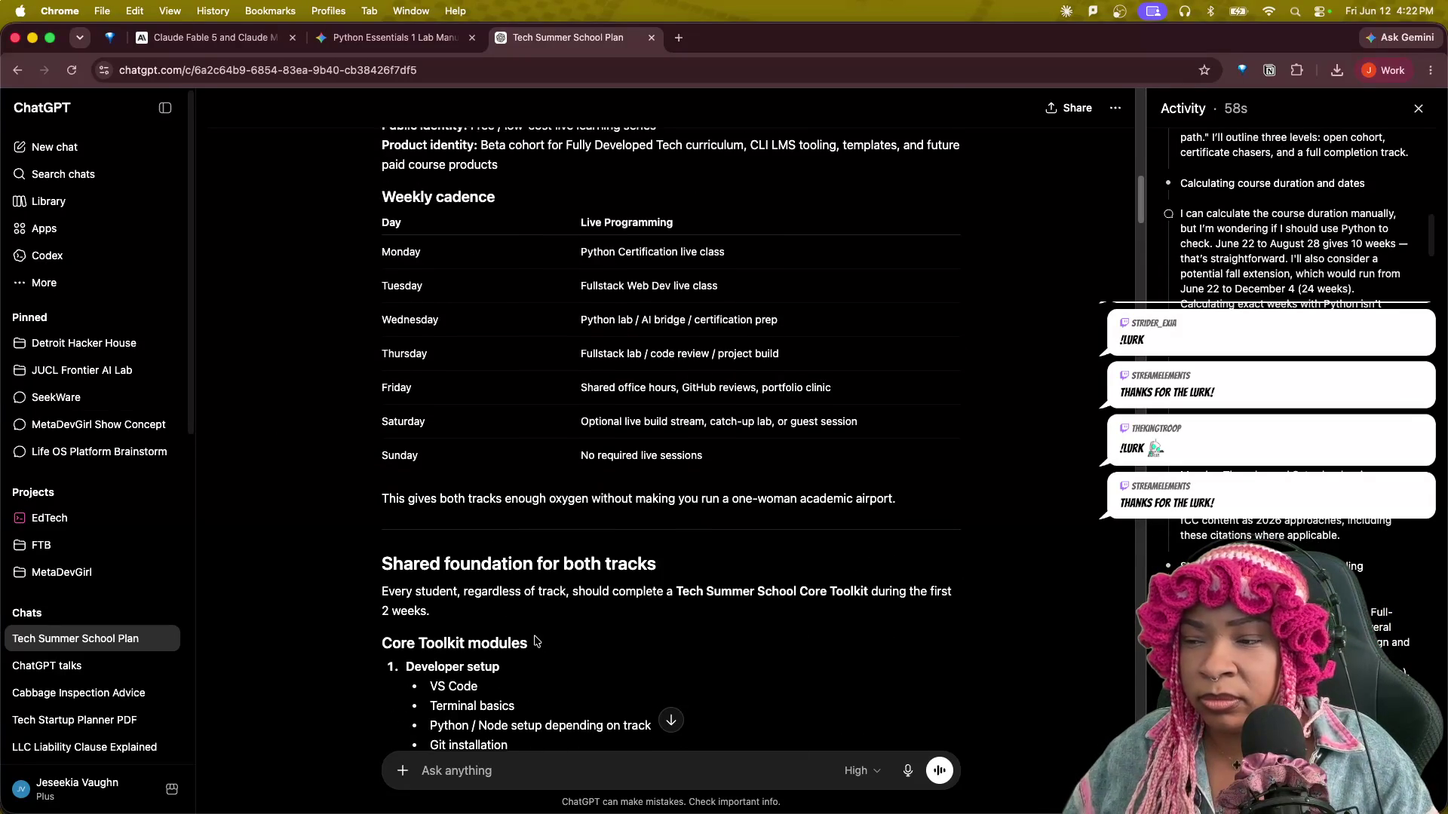
pyautogui.scroll(-1, 538, 641)
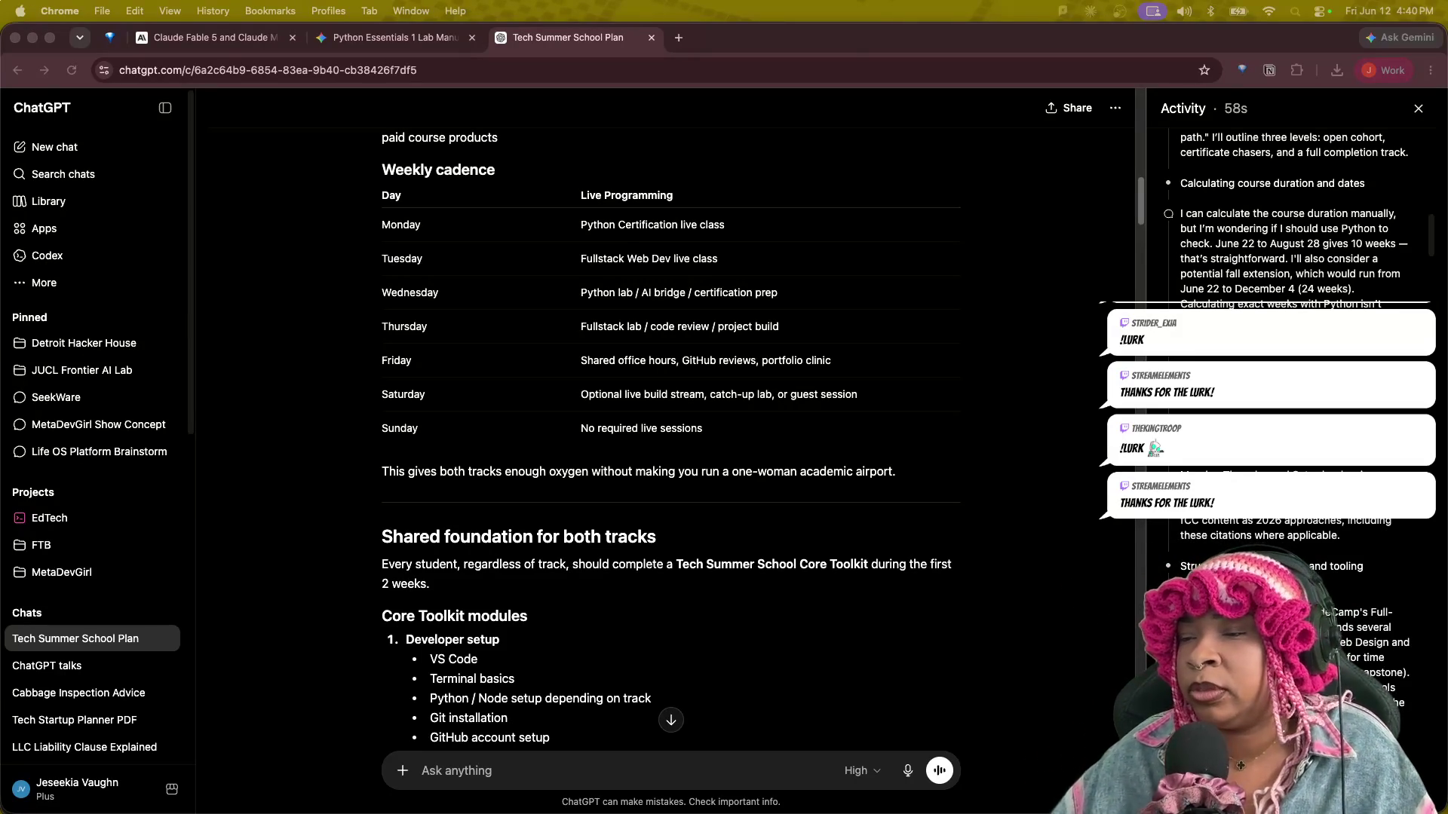
pyautogui.scroll(-2, 679, 586)
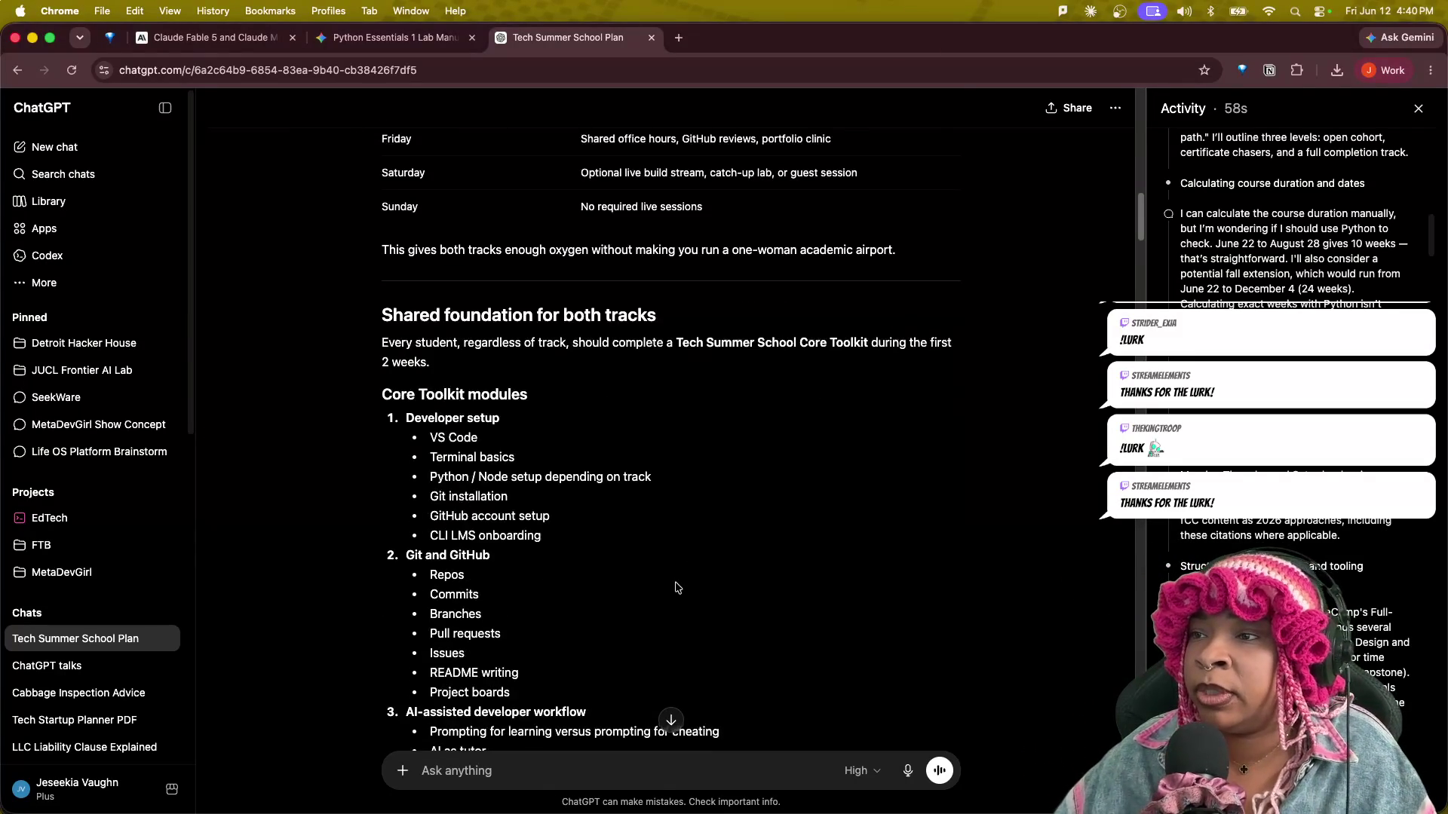
pyautogui.scroll(4, 672, 587)
pyautogui.moveTo(671, 584)
pyautogui.scroll(-1, 671, 584)
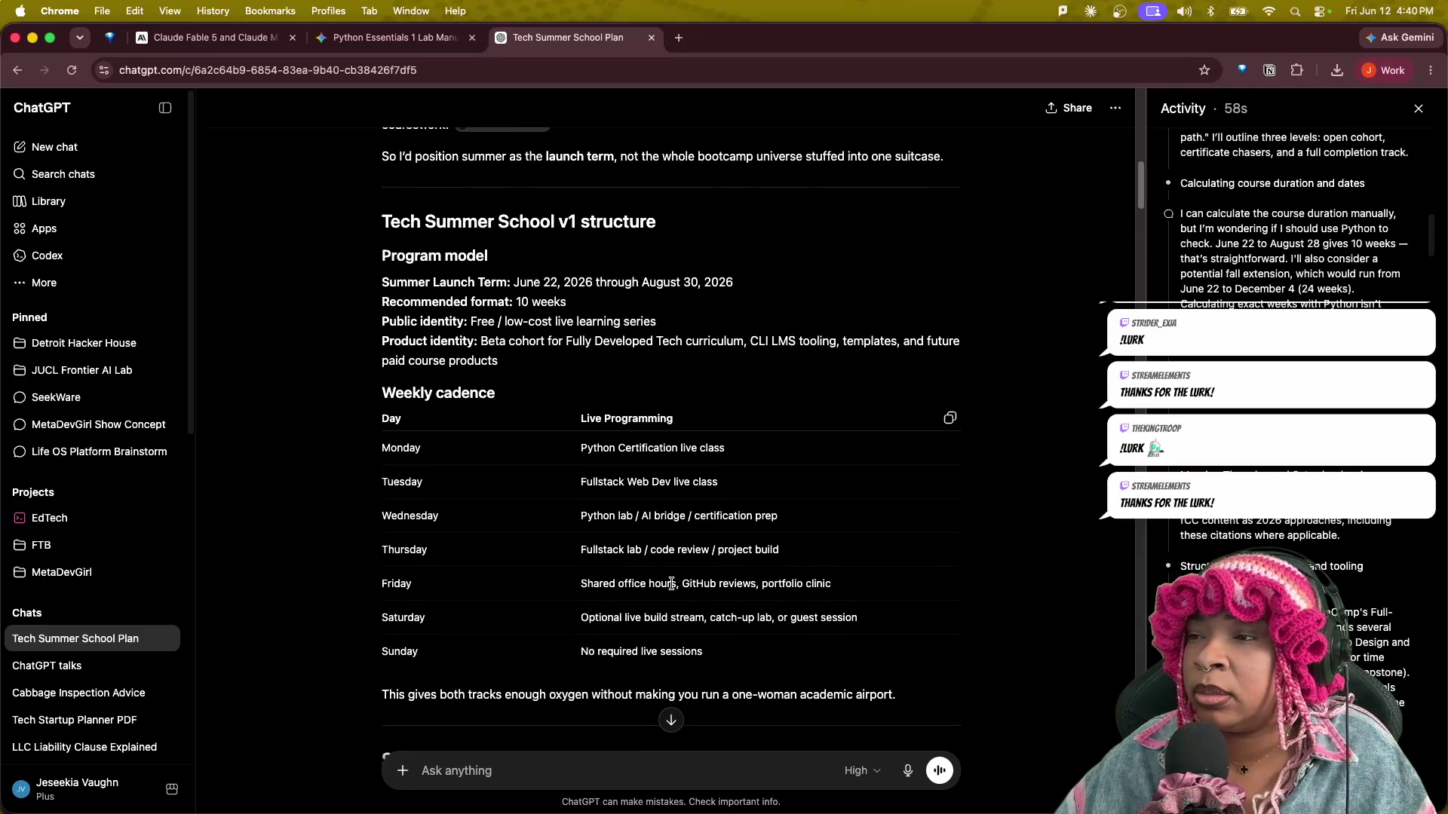
pyautogui.scroll(-1, 671, 584)
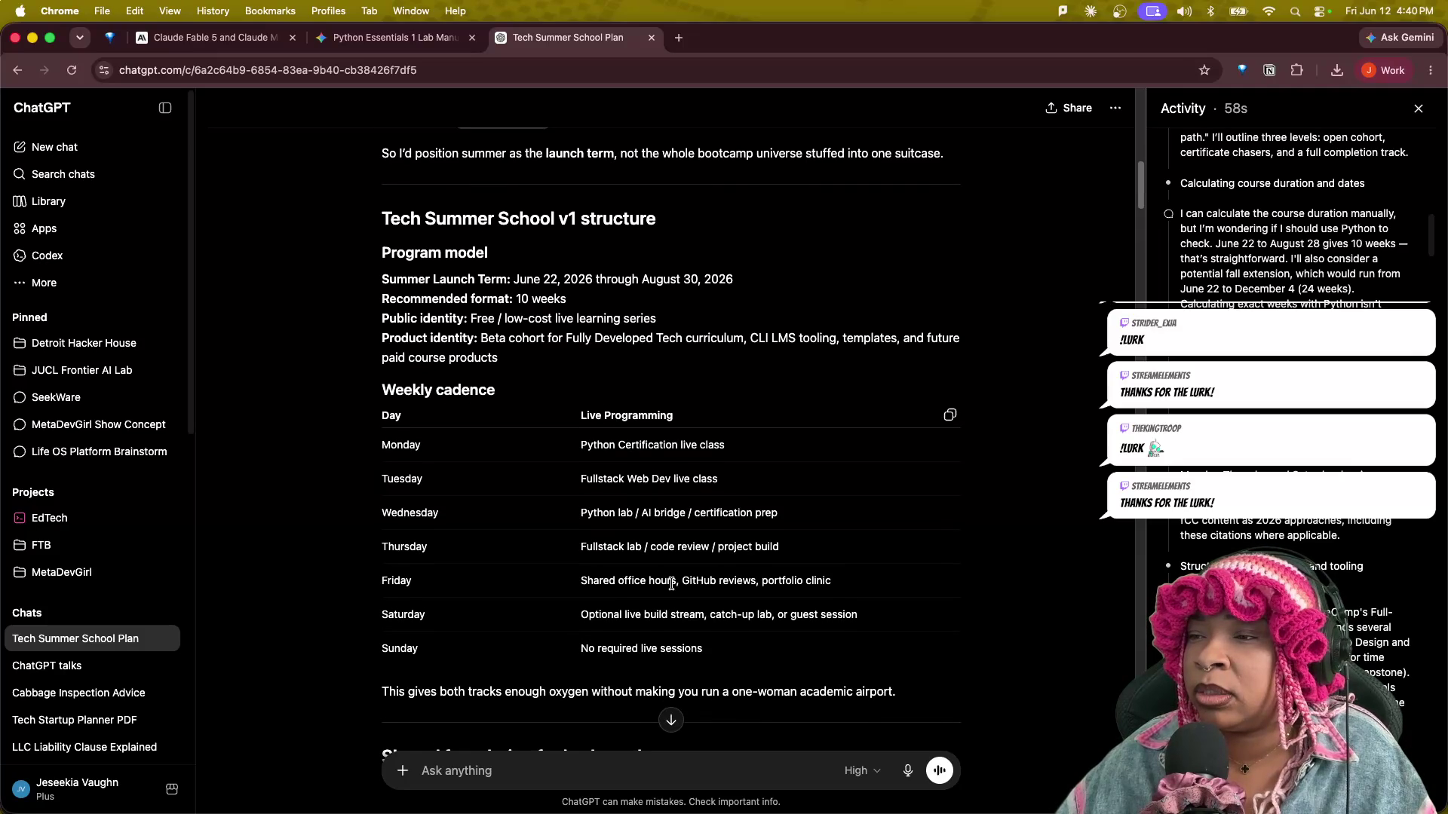
pyautogui.scroll(-1, 671, 584)
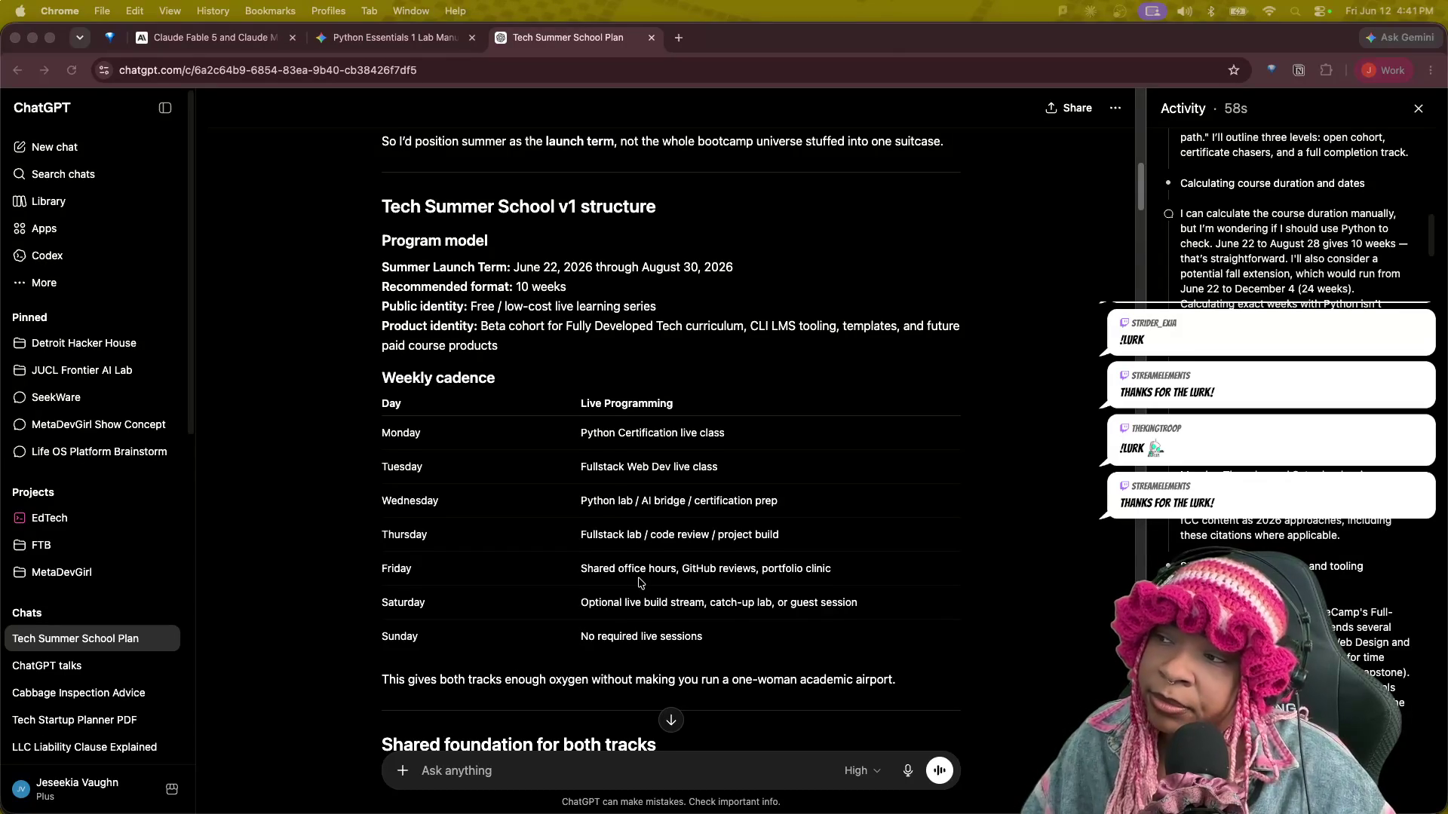
pyautogui.scroll(-1, 637, 582)
pyautogui.scroll(-2, 638, 583)
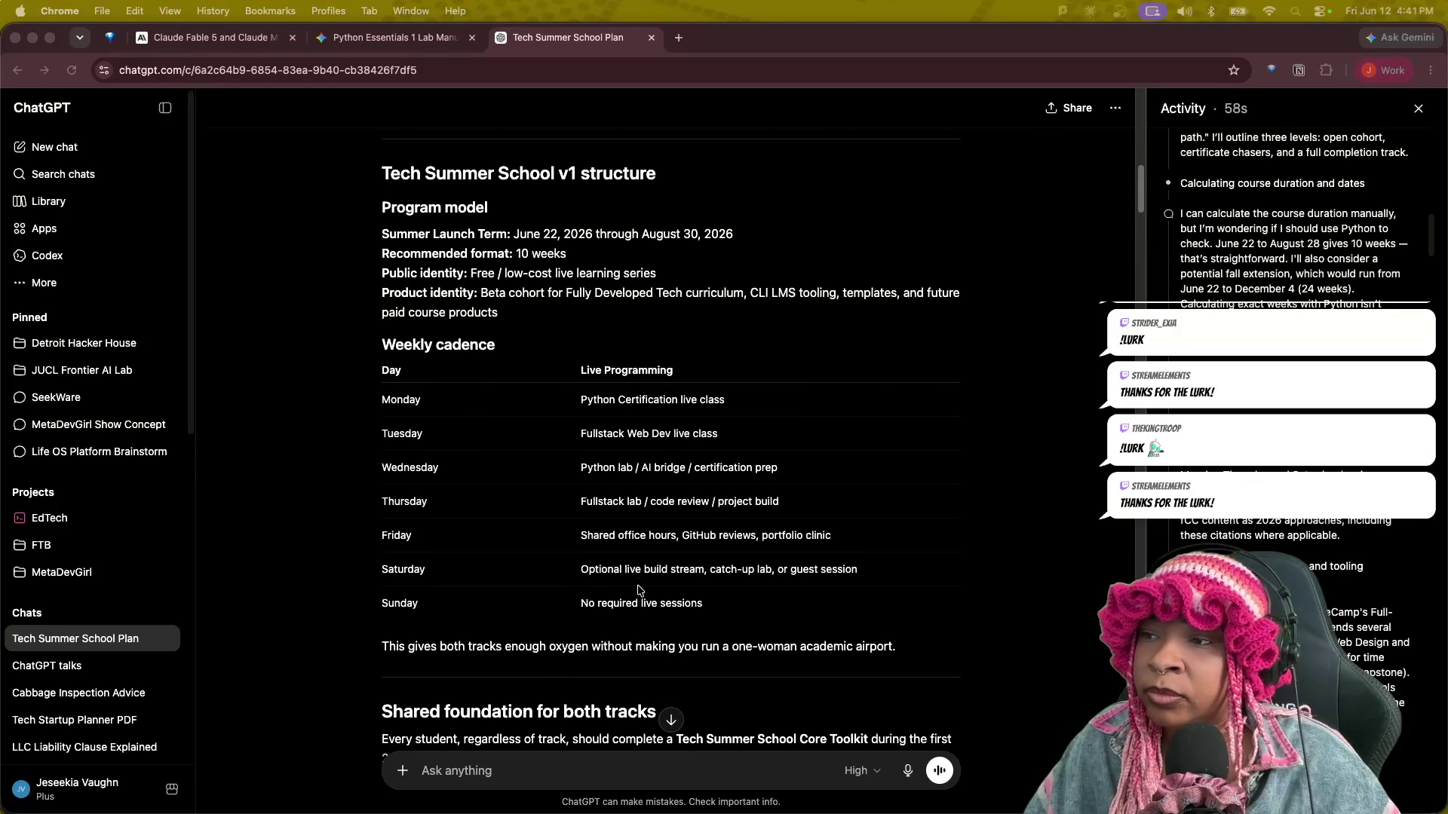
pyautogui.scroll(-2, 637, 581)
pyautogui.scroll(-1, 637, 581)
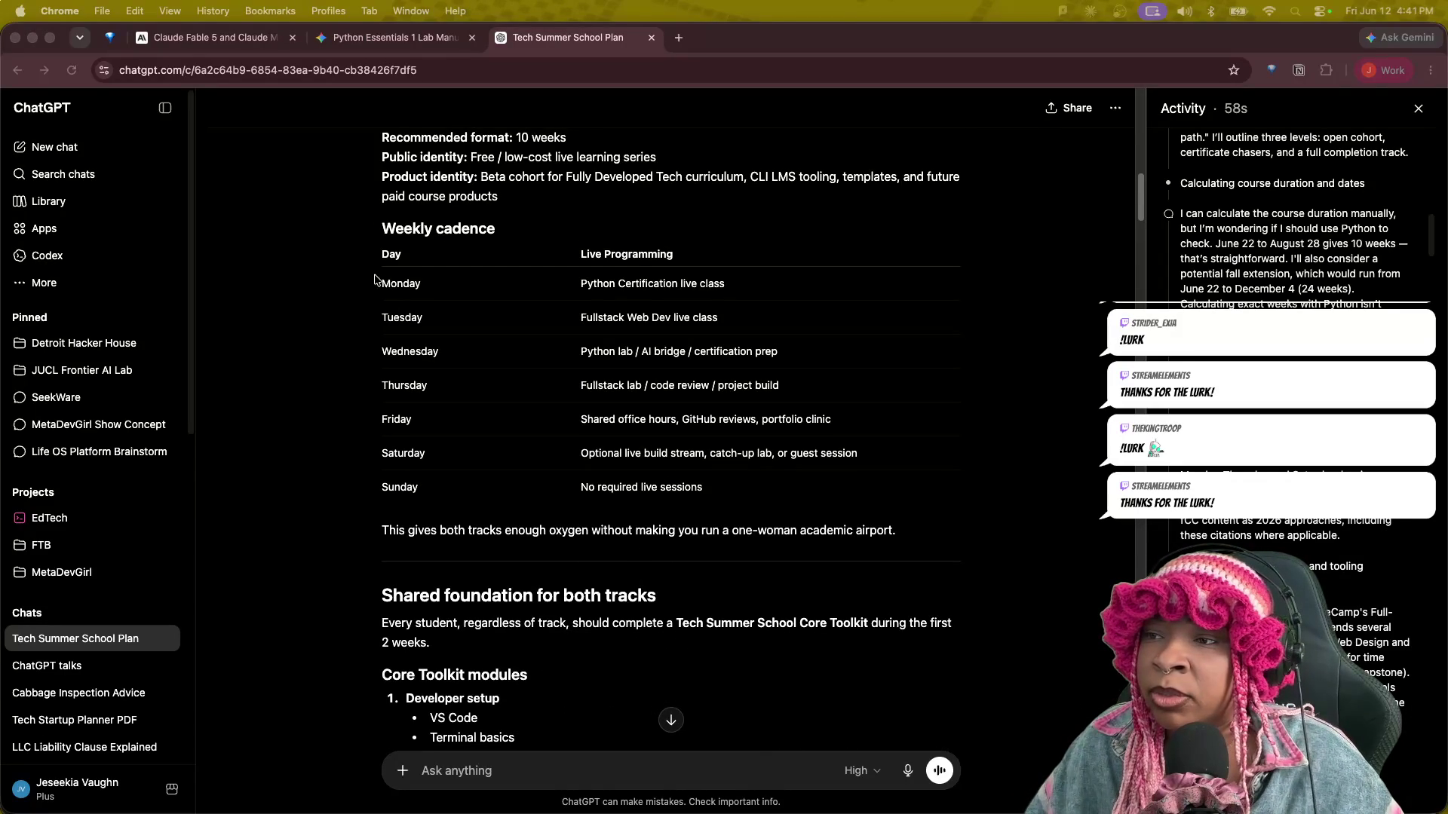
# Highlight the Saturday row of the weekly cadence table: optional live build stream, catch-up lab, or guest session.
pyautogui.moveTo(382, 241); pyautogui.dragTo(646, 490)
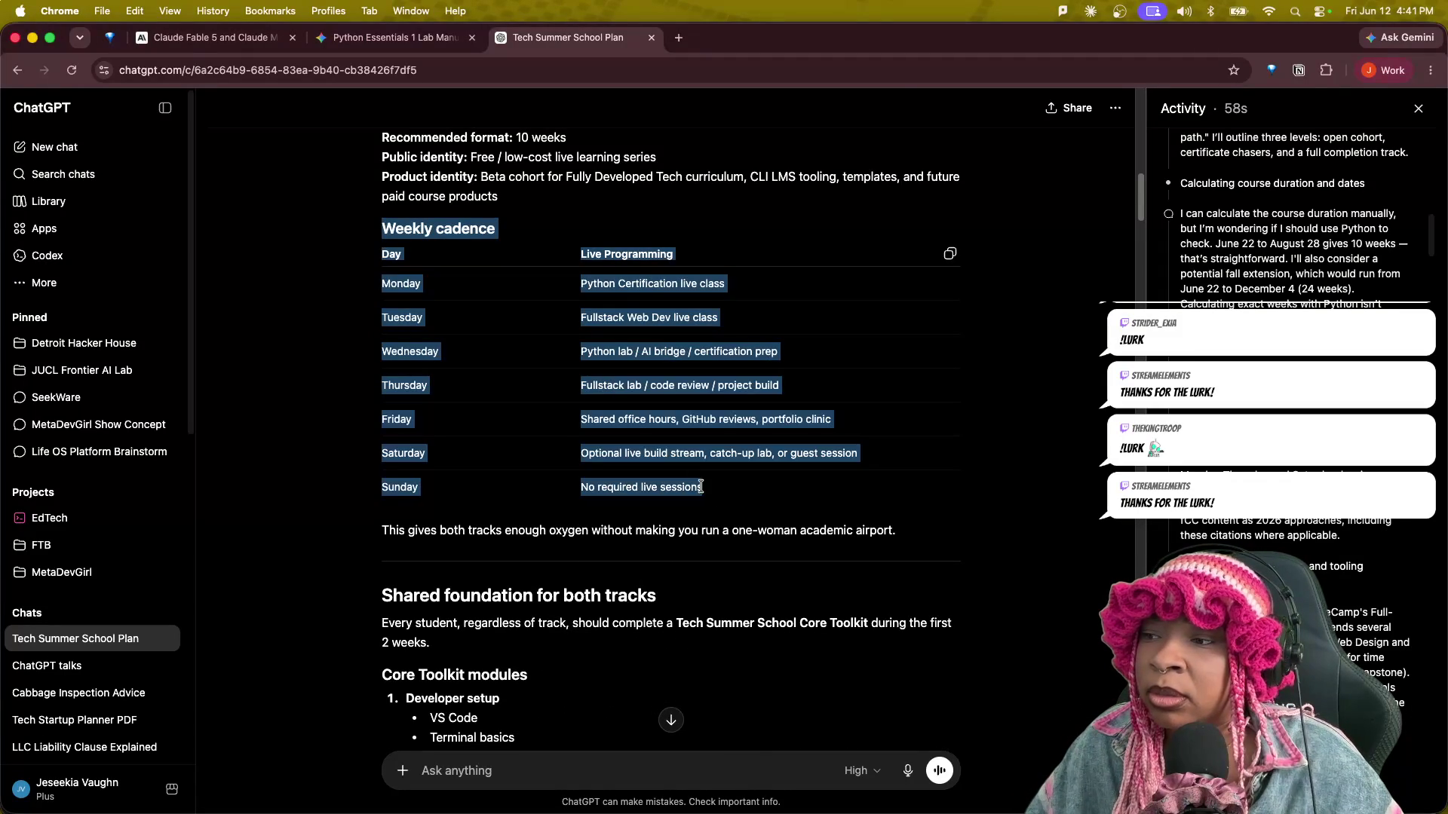
pyautogui.click(654, 453)
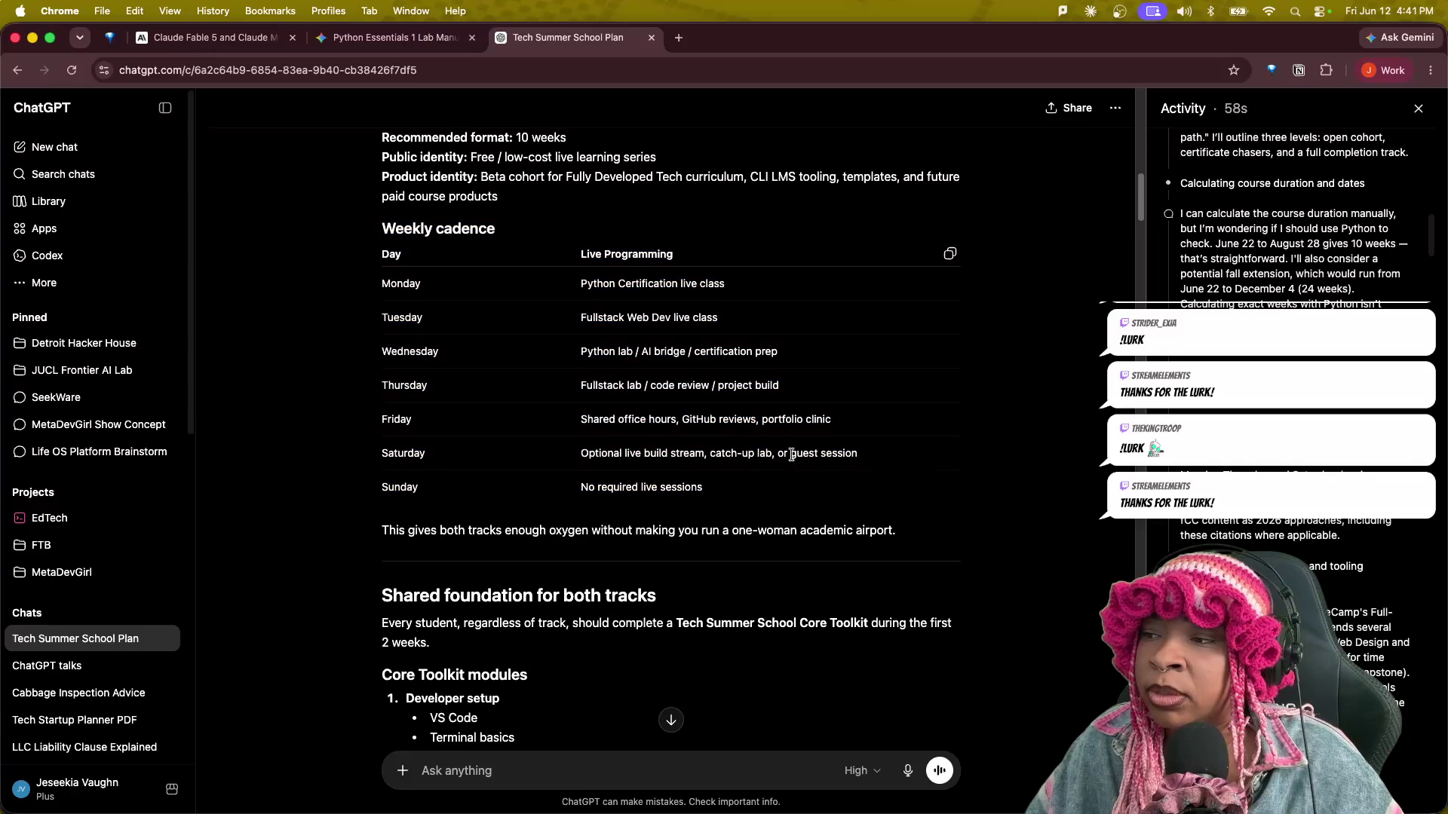
pyautogui.moveTo(886, 455); pyautogui.dragTo(385, 453)
pyautogui.moveTo(860, 456); pyautogui.dragTo(385, 453)
pyautogui.click(862, 483)
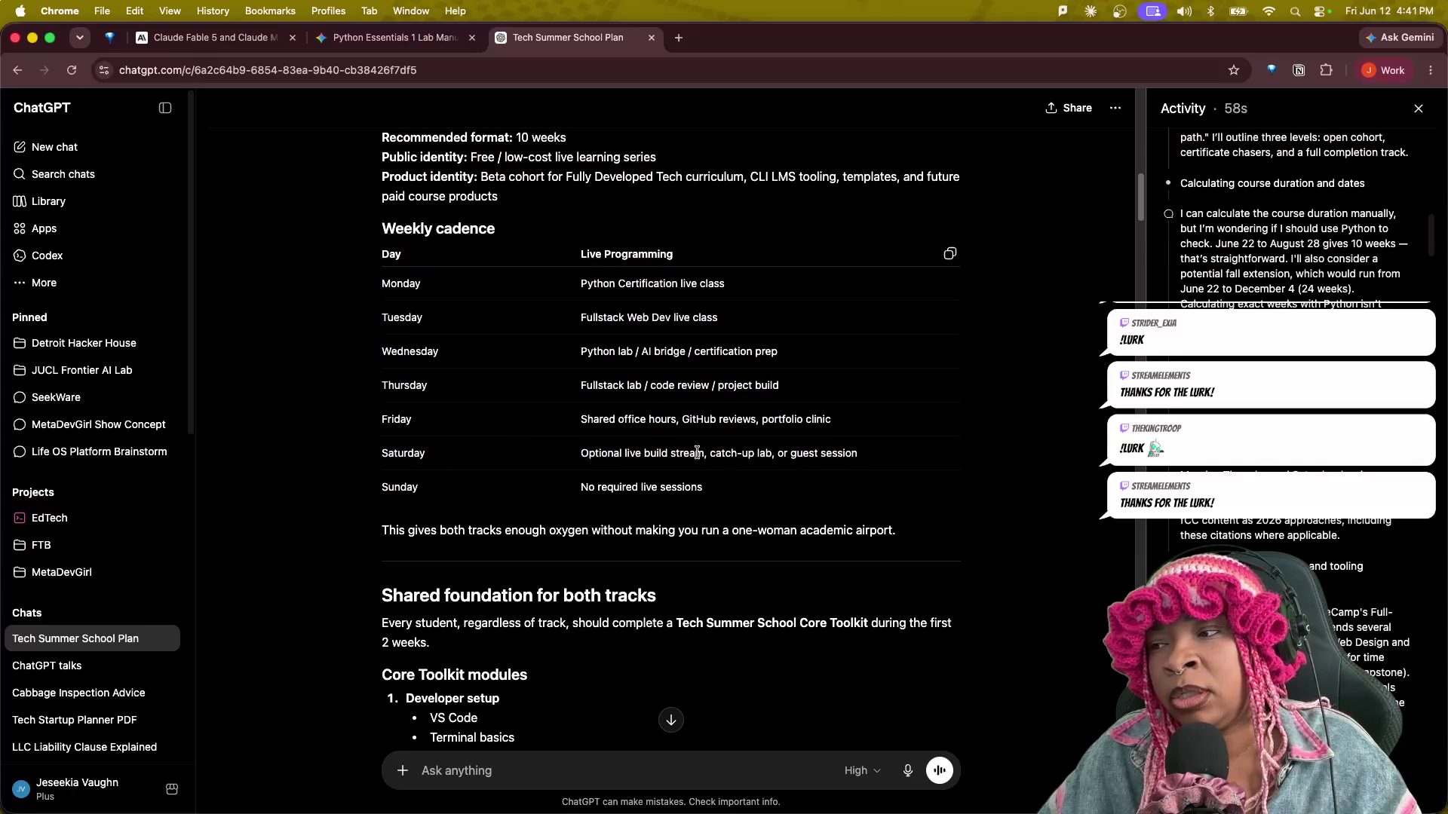
pyautogui.moveTo(580, 453); pyautogui.dragTo(860, 453)
pyautogui.scroll(-4, 631, 584)
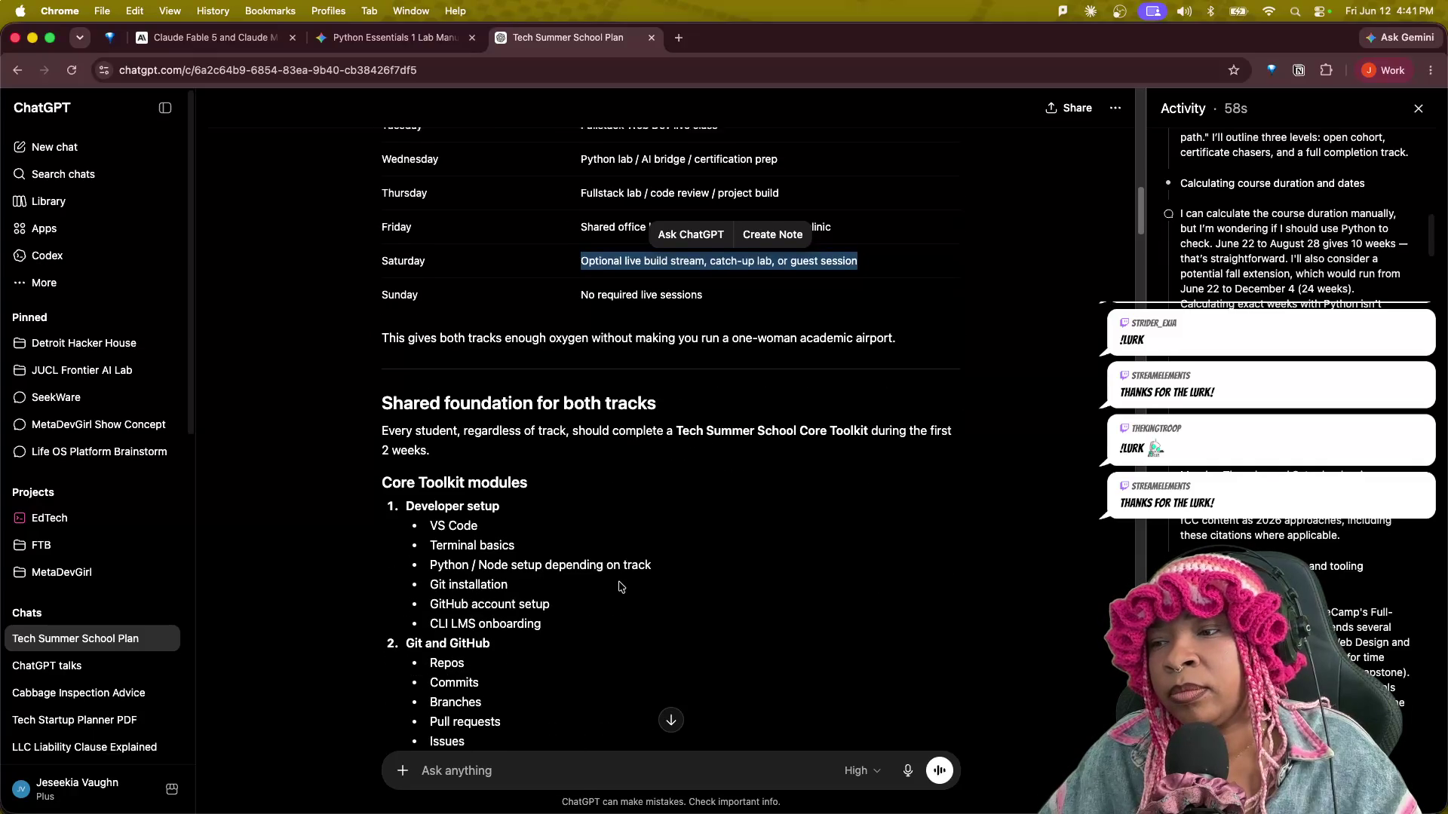
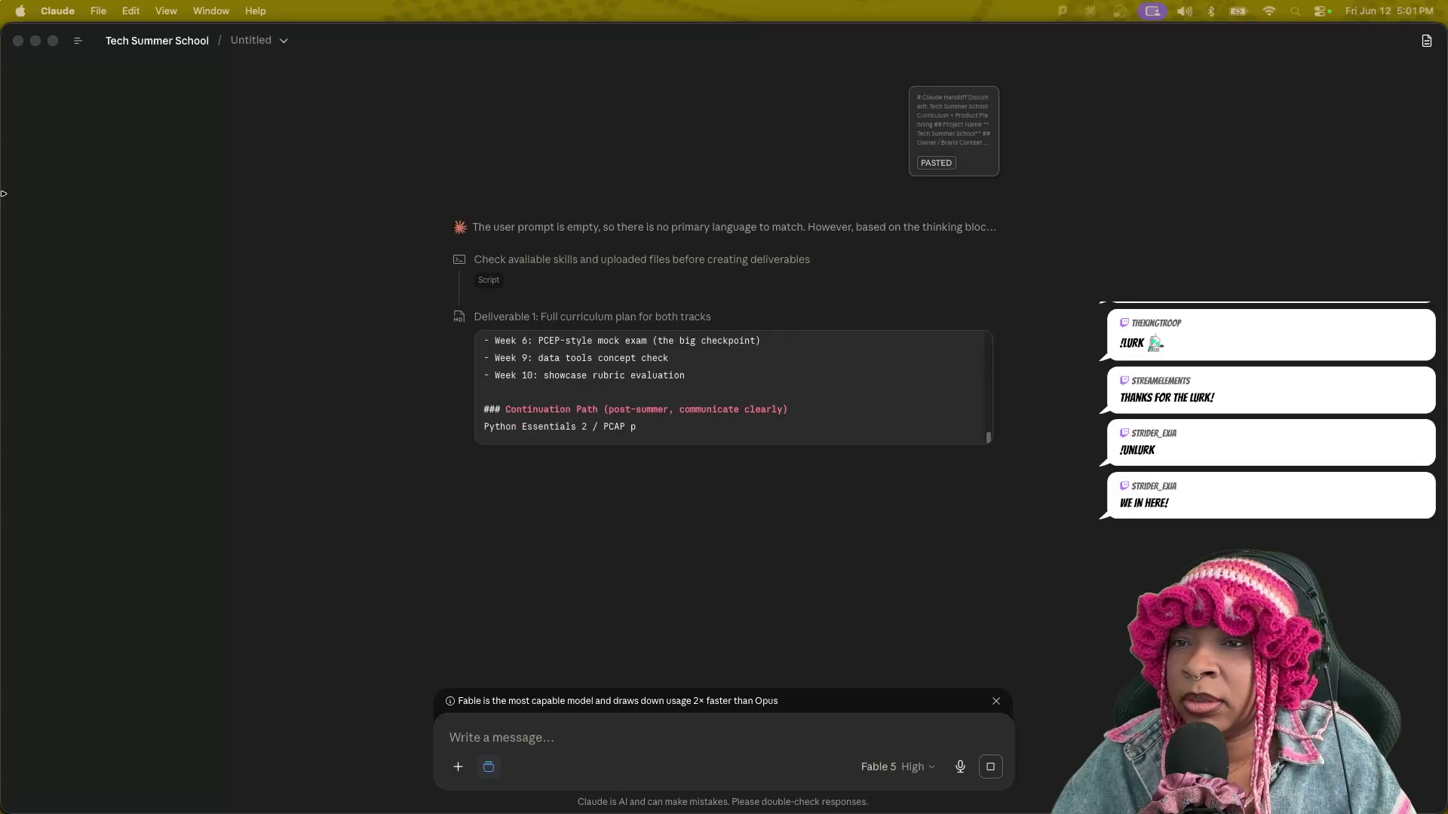
# Narrow the Claude window so the ChatGPT plan in Chrome shows beside it.
pyautogui.click(9, 118)
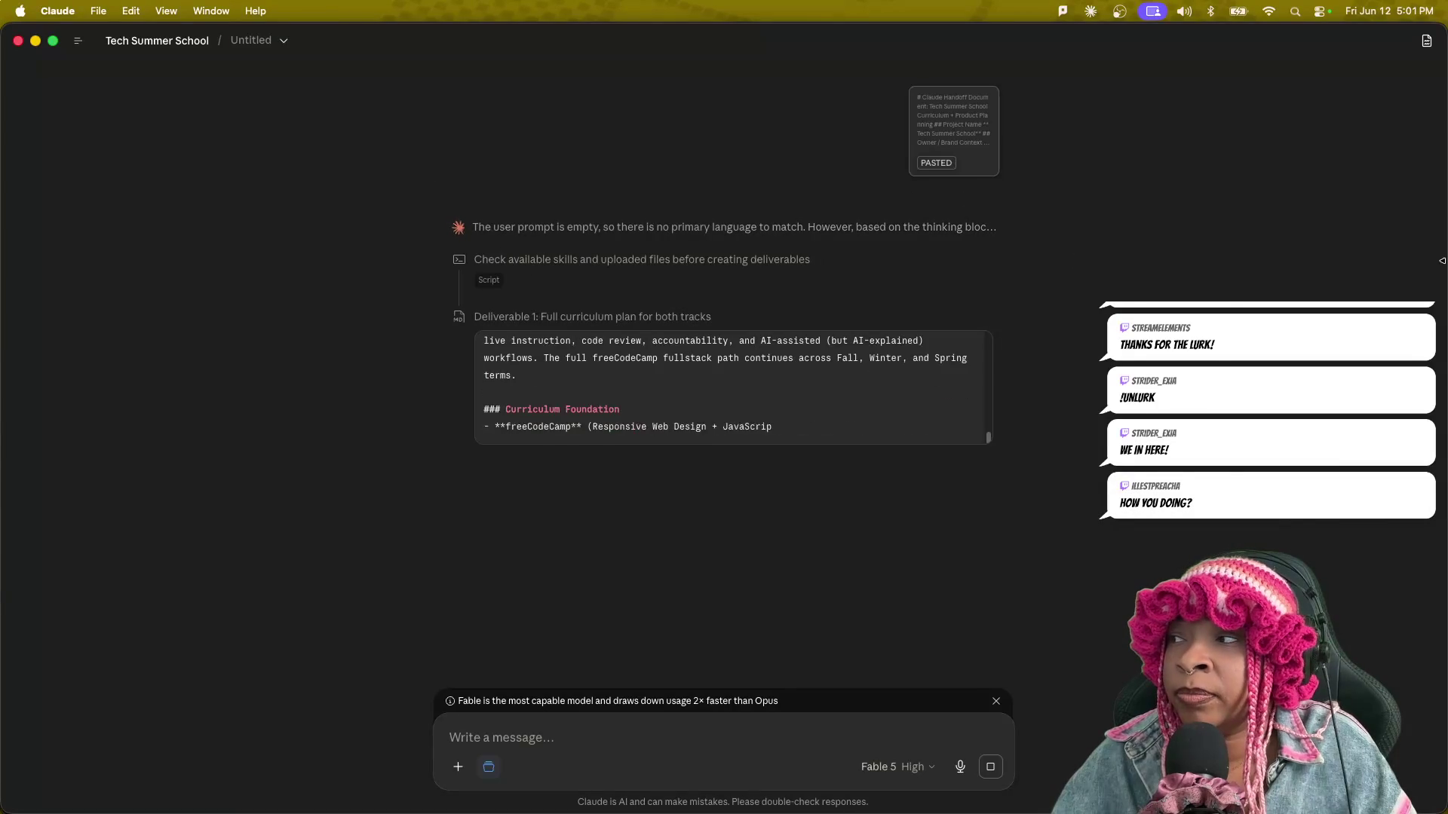
pyautogui.moveTo(1441, 259); pyautogui.dragTo(589, 339)
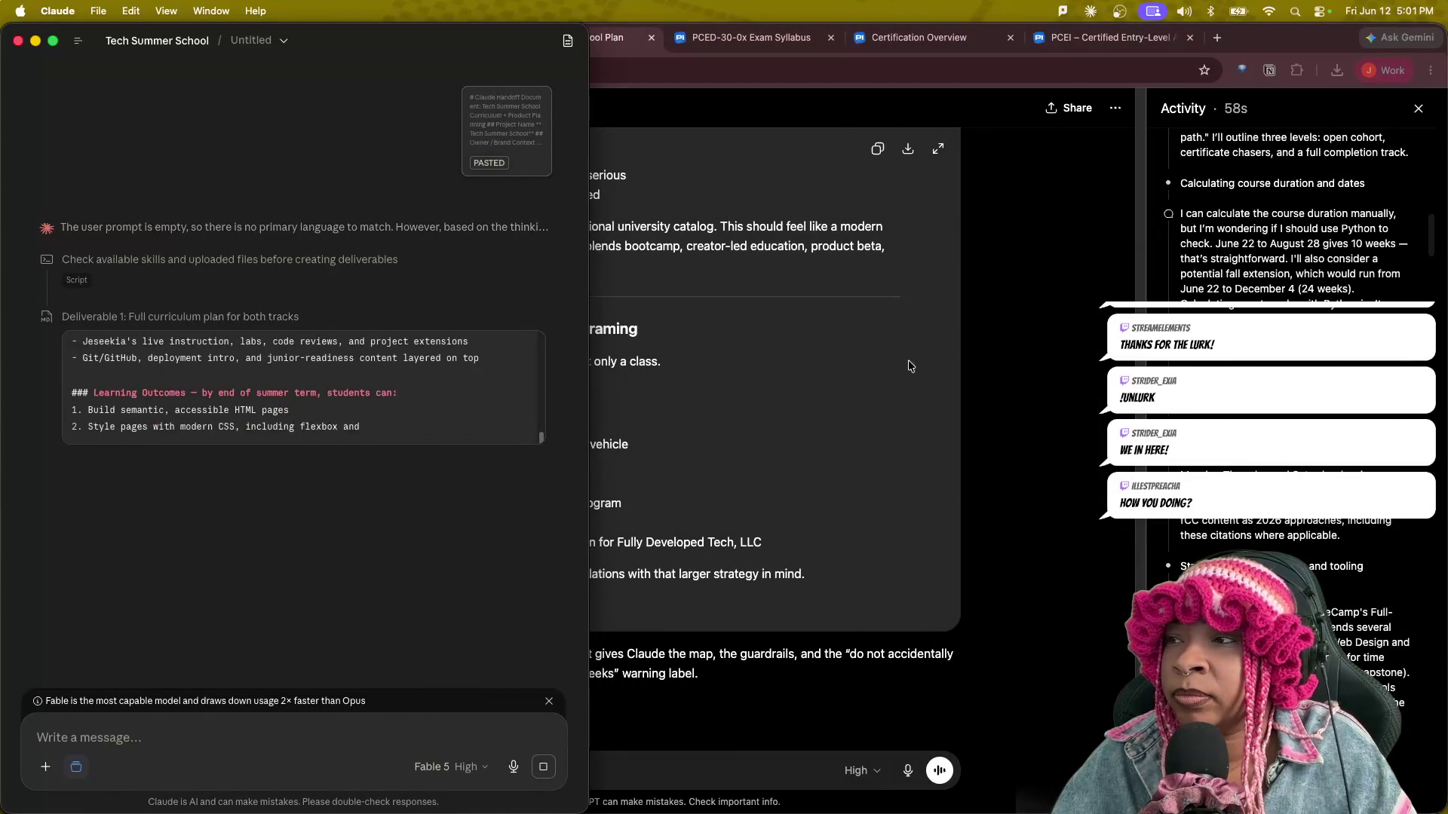
pyautogui.click(819, 152)
pyautogui.scroll(5, 638, 385)
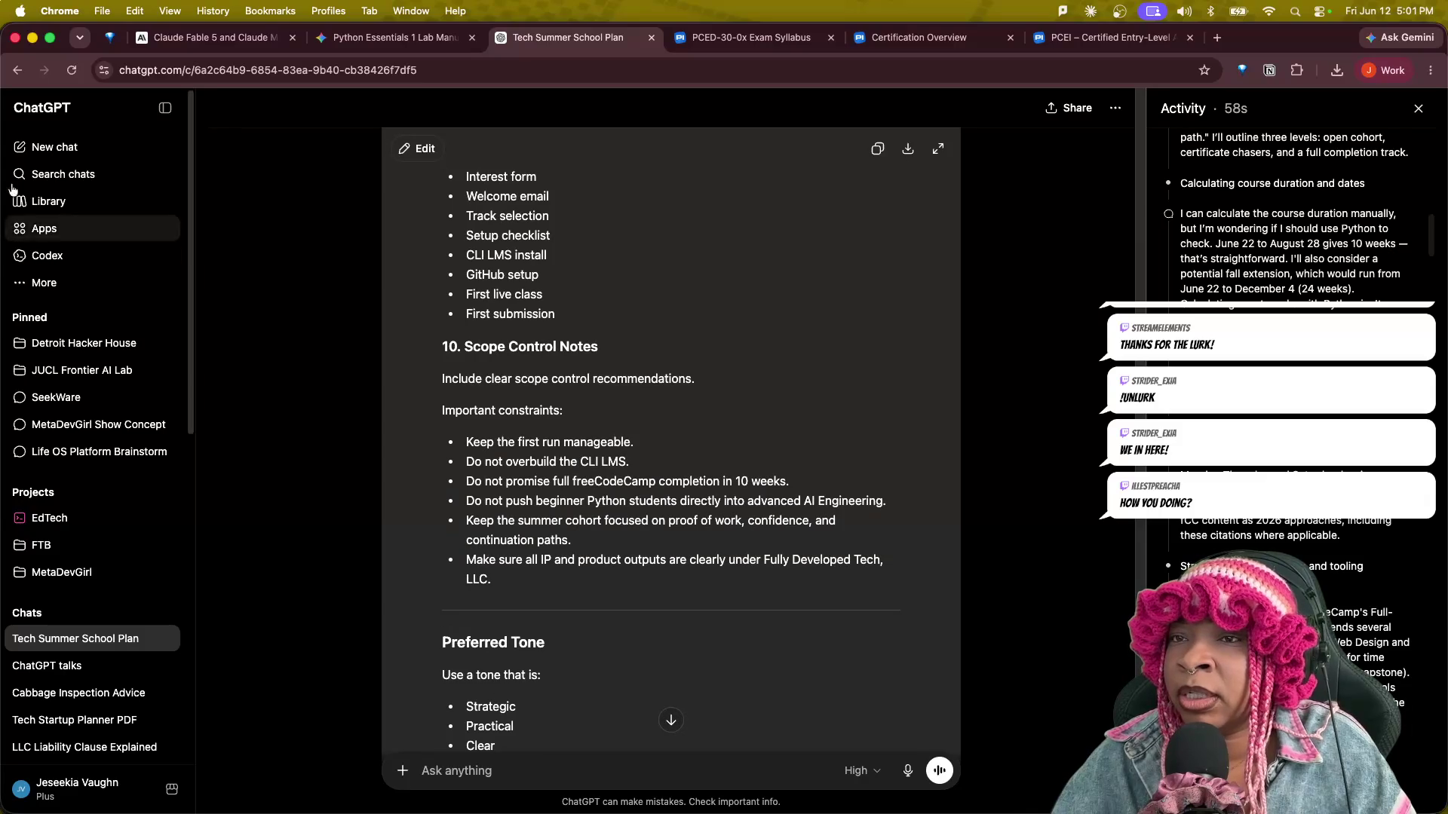
# Shrink the Chrome window so the ChatGPT plan tiles alongside Claude.
pyautogui.moveTo(4, 37); pyautogui.dragTo(590, 62)
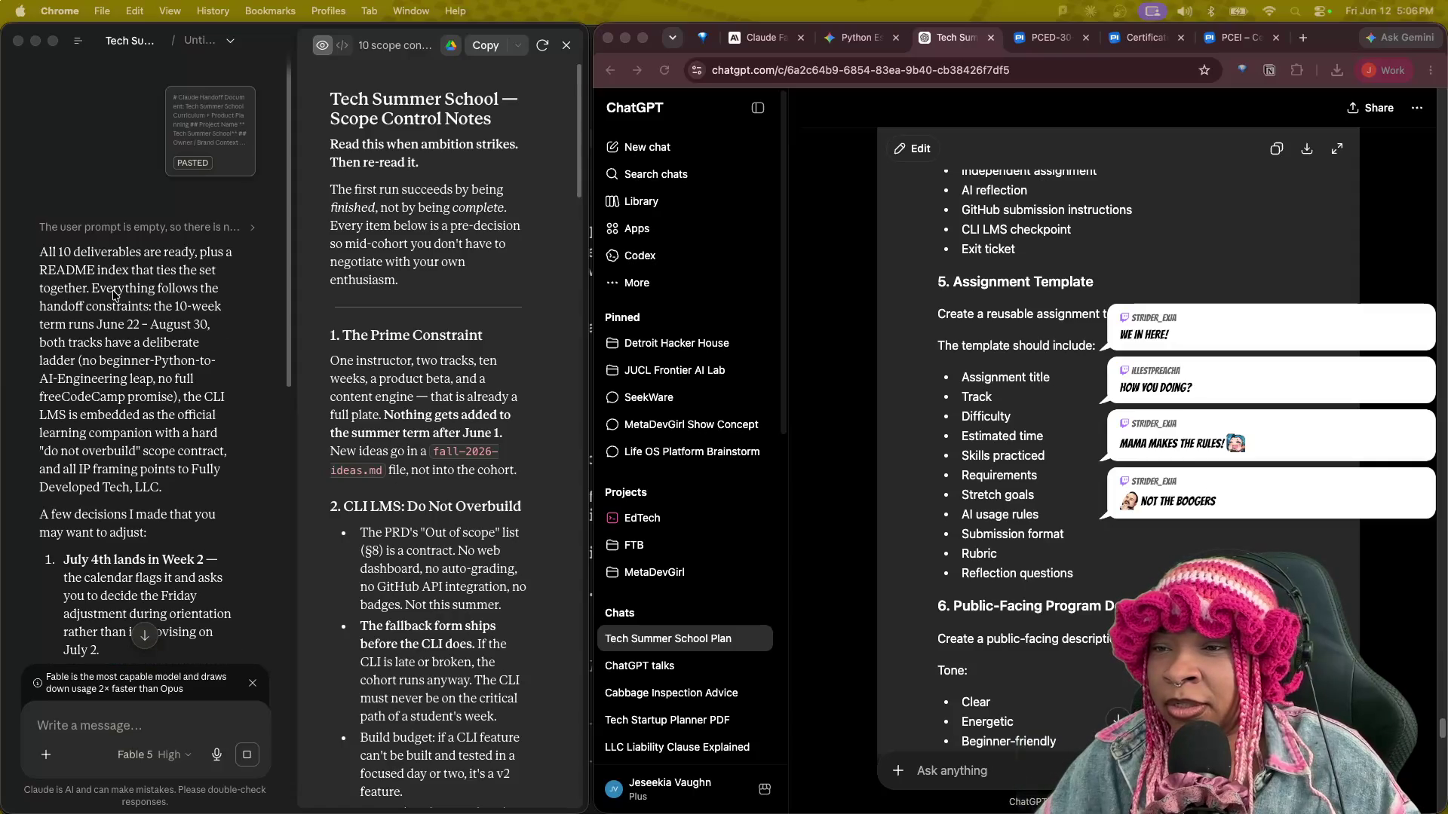
pyautogui.click(276, 38)
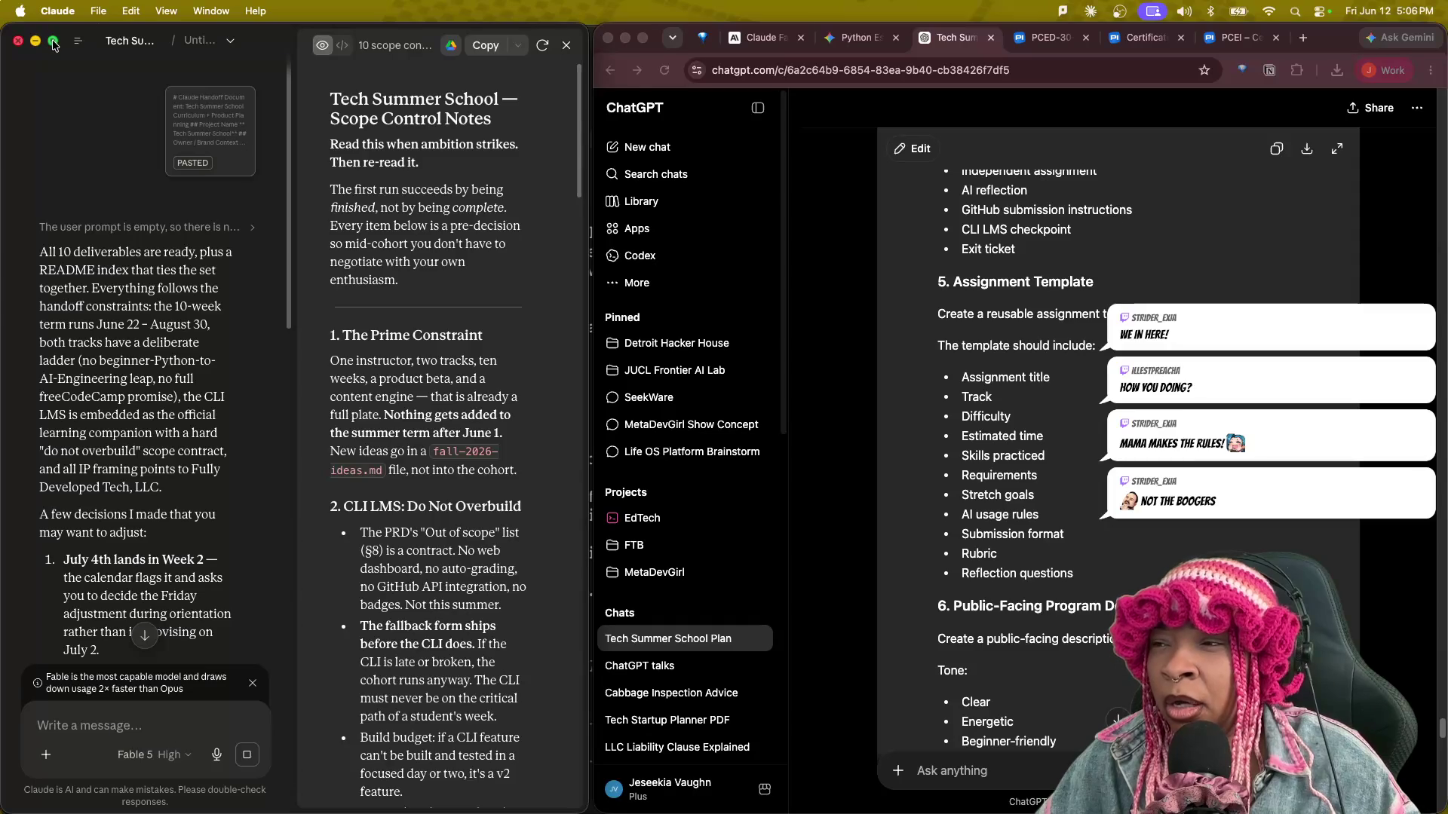
pyautogui.click(52, 42)
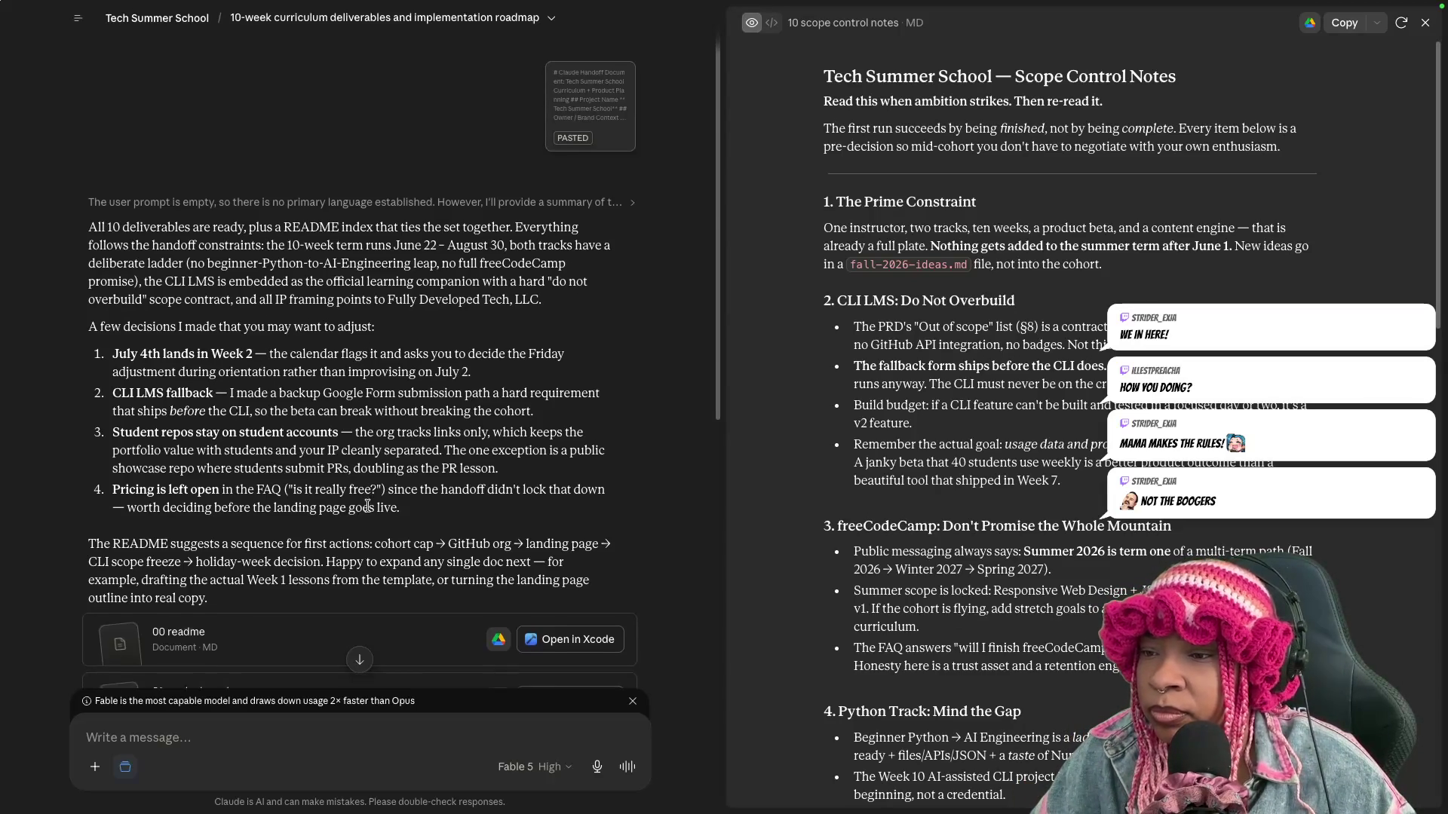
pyautogui.scroll(-3, 368, 505)
pyautogui.scroll(-2, 371, 511)
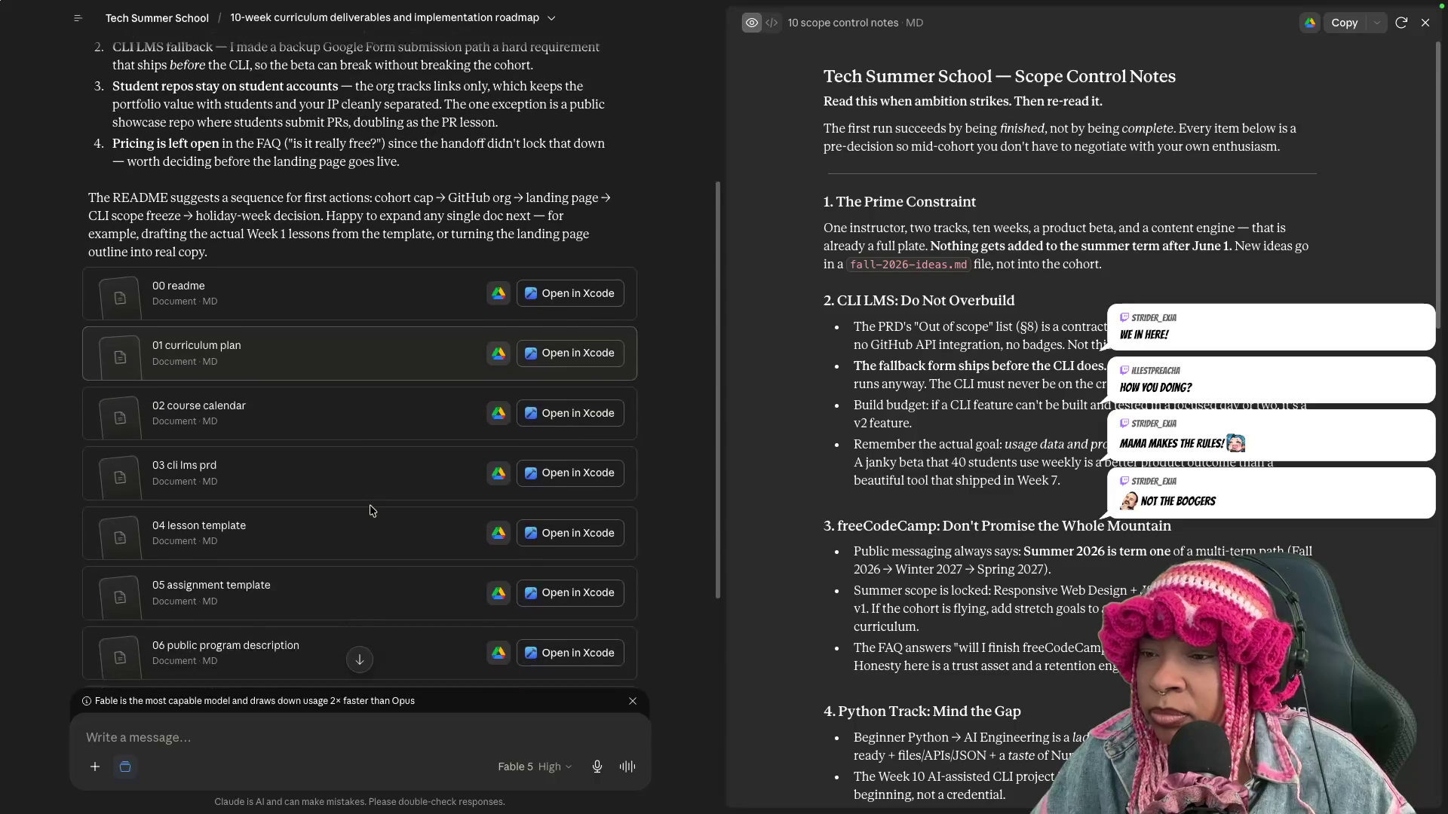
pyautogui.scroll(-3, 368, 510)
pyautogui.scroll(-1, 370, 511)
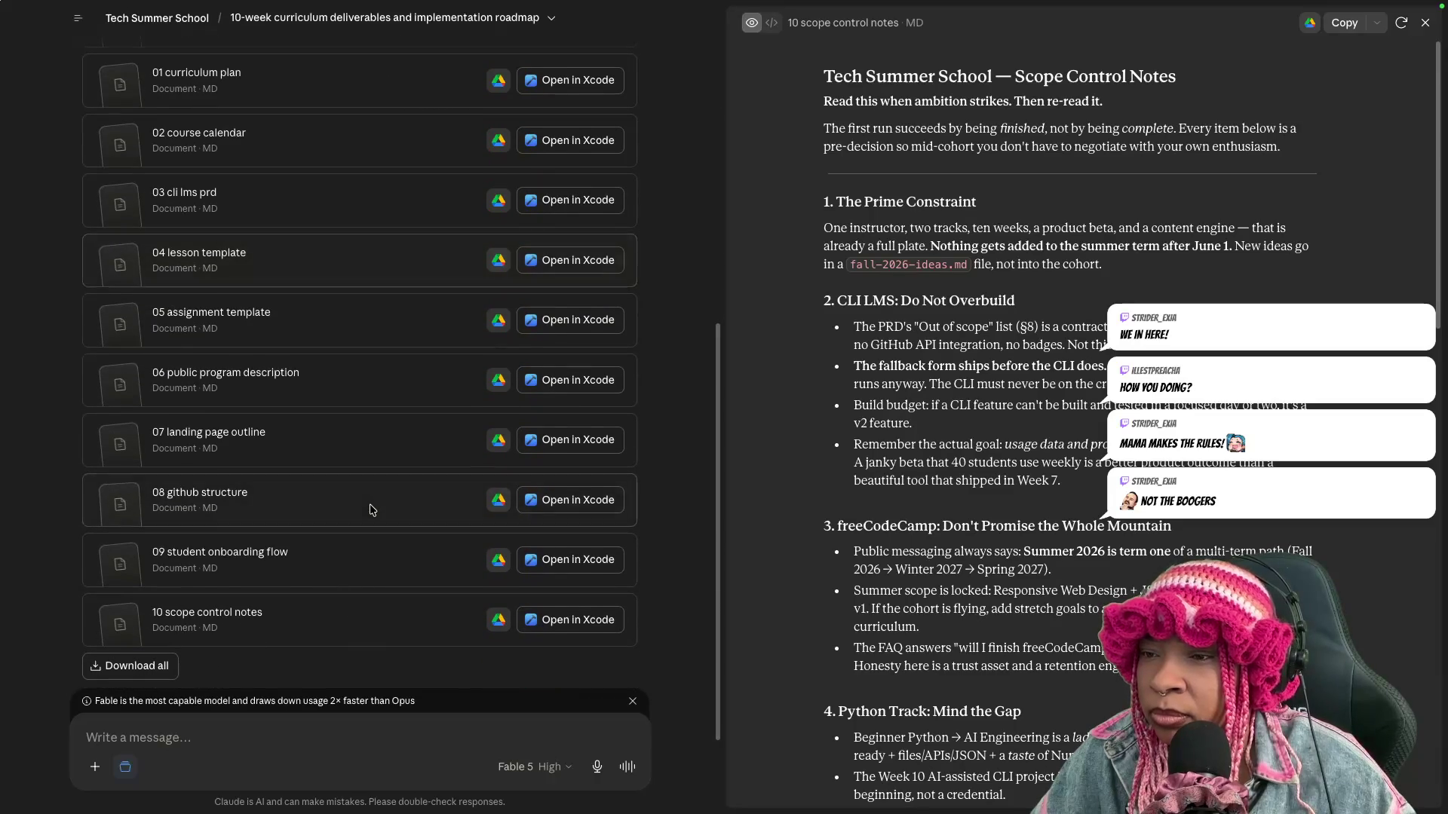
pyautogui.scroll(-2, 368, 511)
pyautogui.scroll(3, 262, 549)
pyautogui.scroll(5, 261, 549)
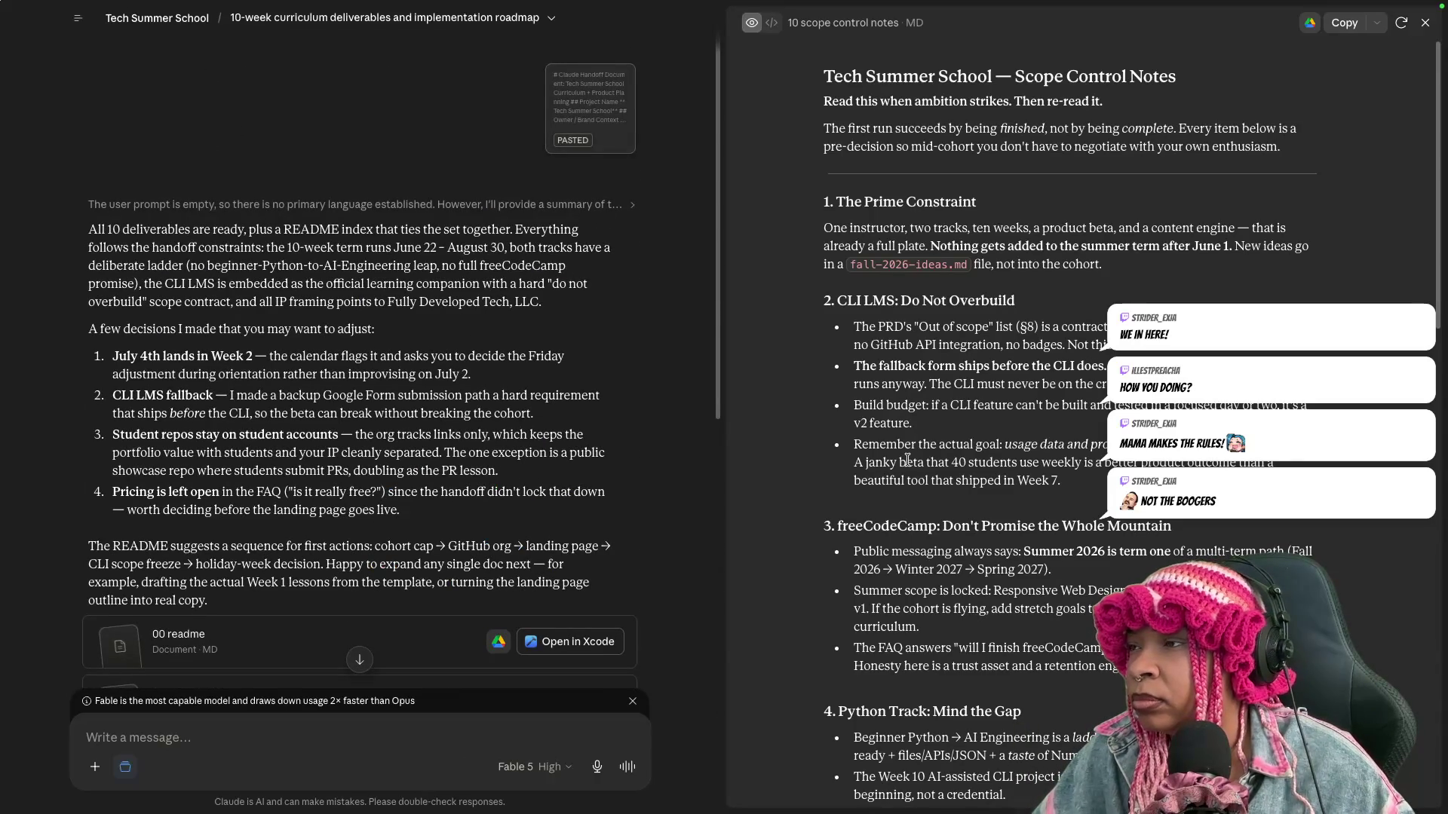
pyautogui.scroll(-2, 340, 514)
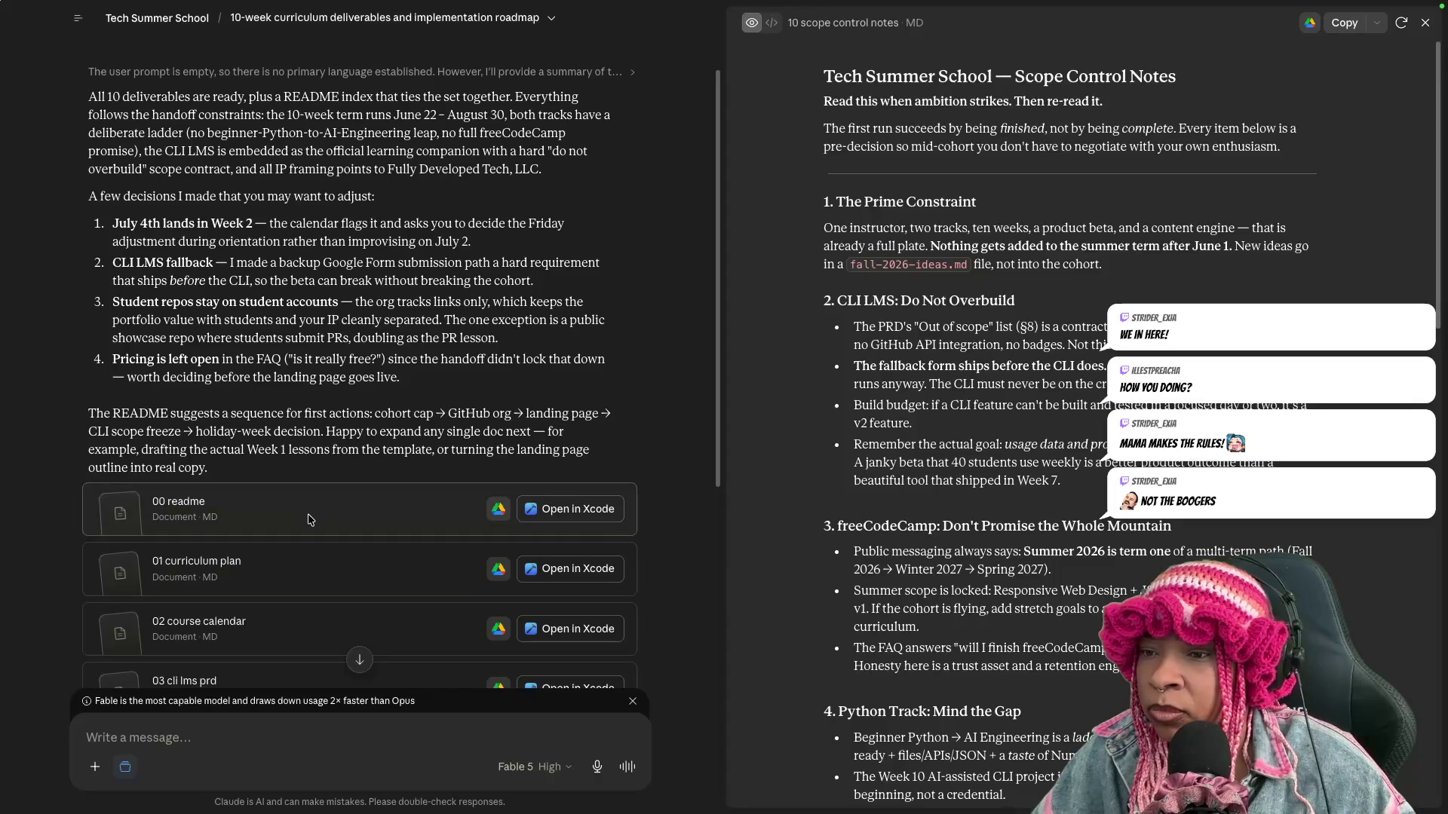
# Preview the 00 readme operating plan and select its Course Calendar and Assignment Template rows.
pyautogui.click(308, 519)
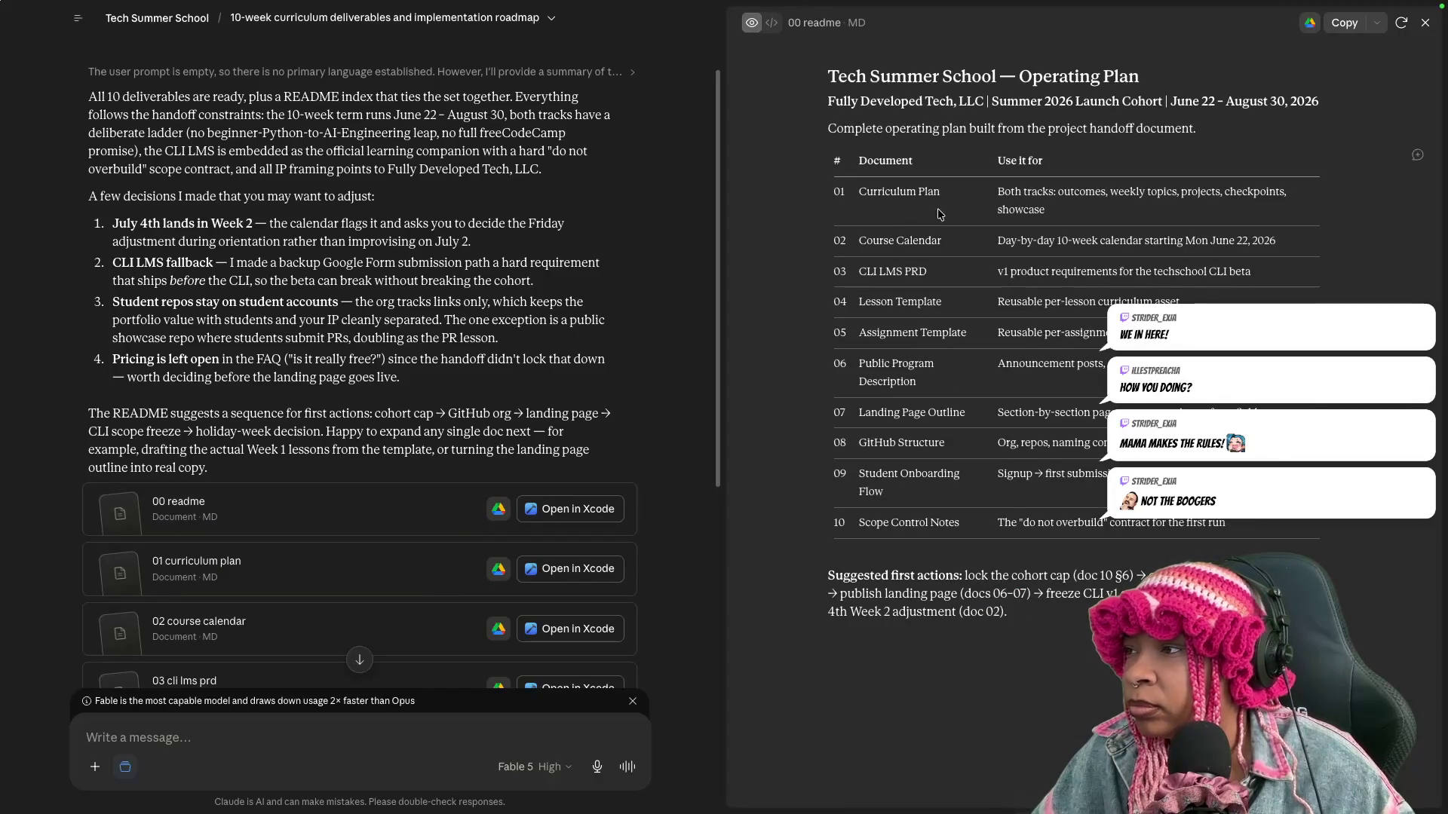
pyautogui.moveTo(851, 240)
pyautogui.mouseDown()
pyautogui.moveTo(1022, 251)
pyautogui.moveTo(879, 286)
pyautogui.moveTo(1276, 279)
pyautogui.mouseUp()
pyautogui.click(861, 276)
pyautogui.click(868, 298)
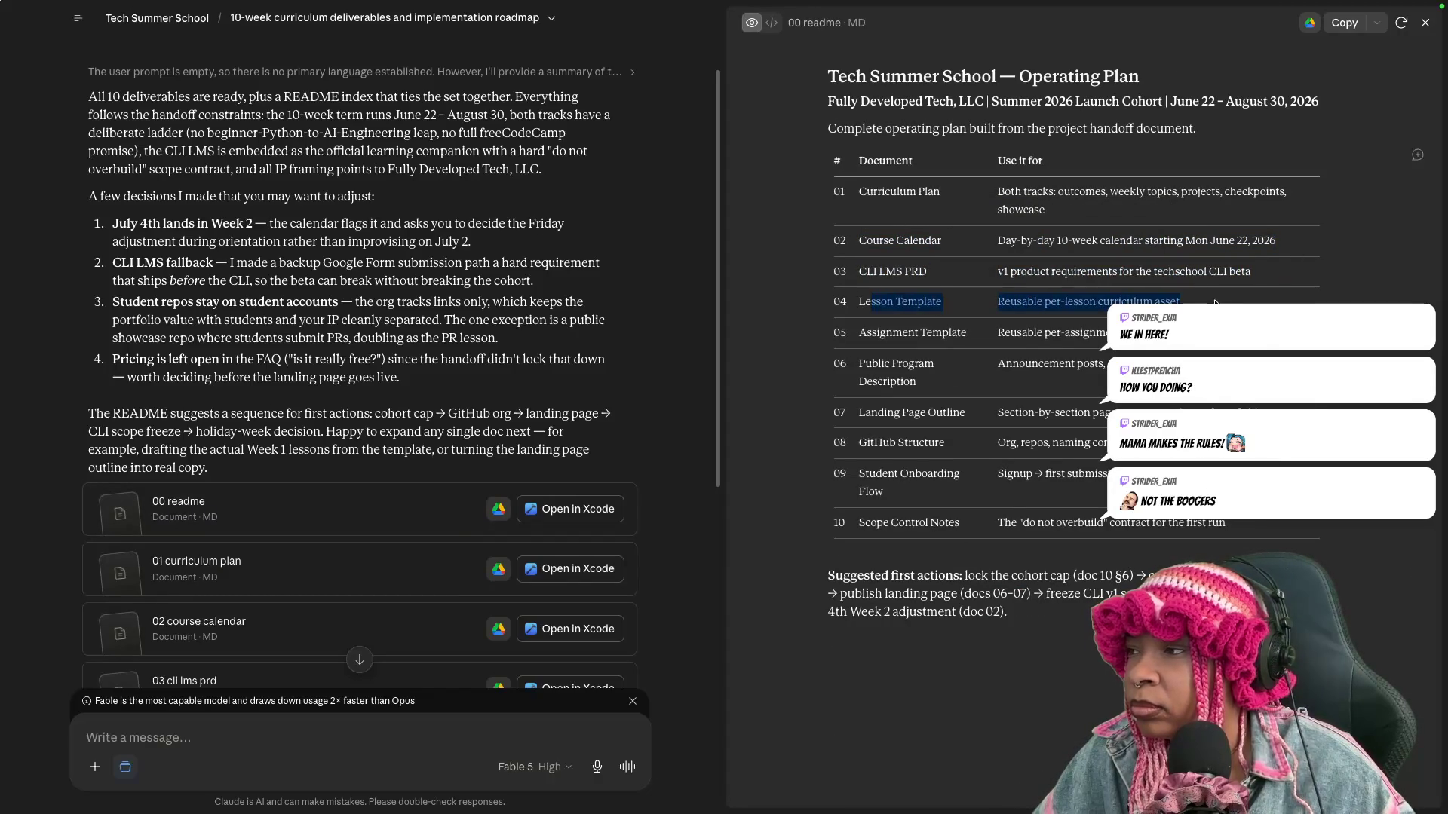
pyautogui.moveTo(859, 333); pyautogui.dragTo(1131, 333)
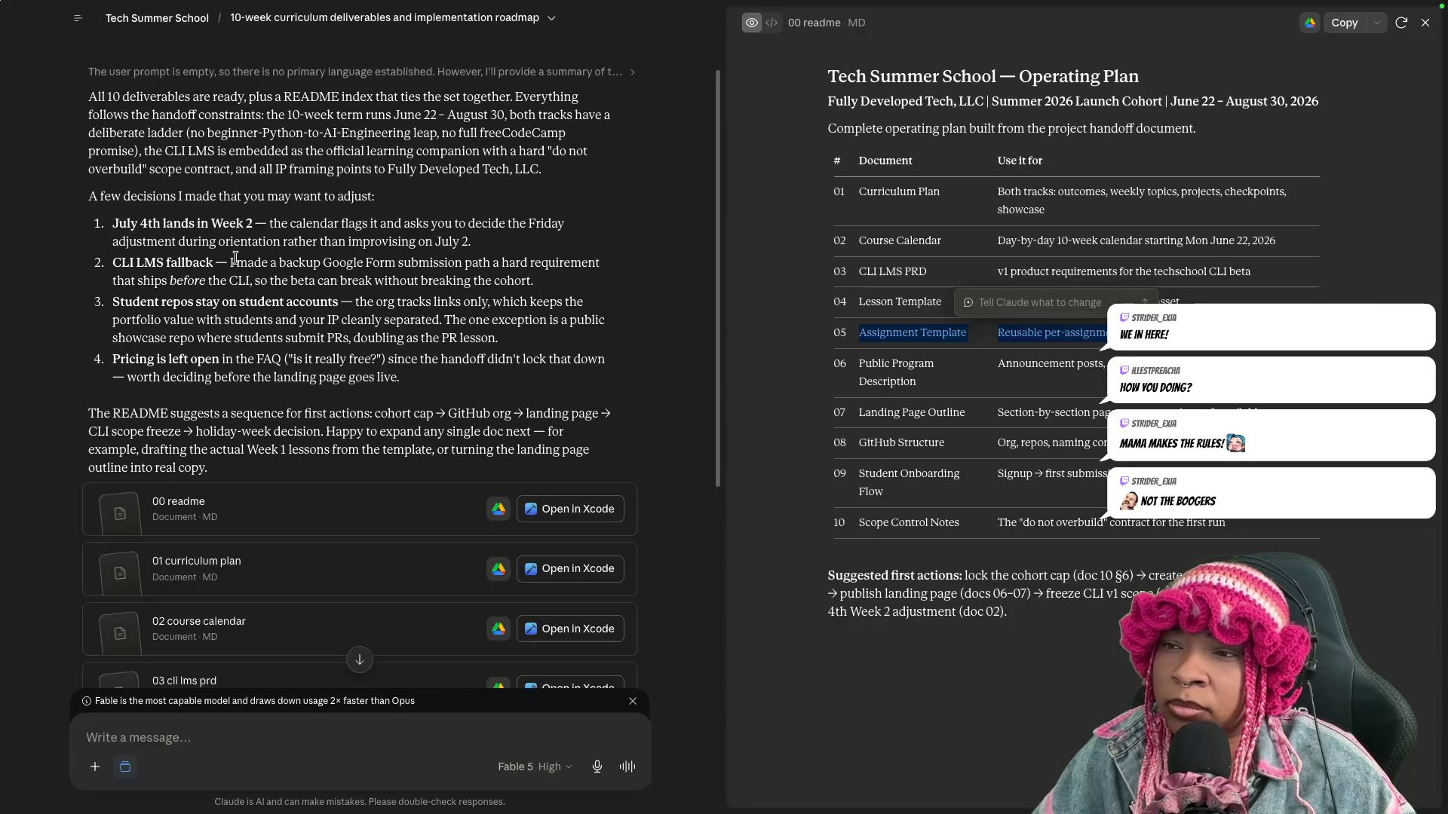
# Select the CLI LMS fallback explanation in the chat to reply to it.
pyautogui.moveTo(235, 262); pyautogui.dragTo(532, 281)
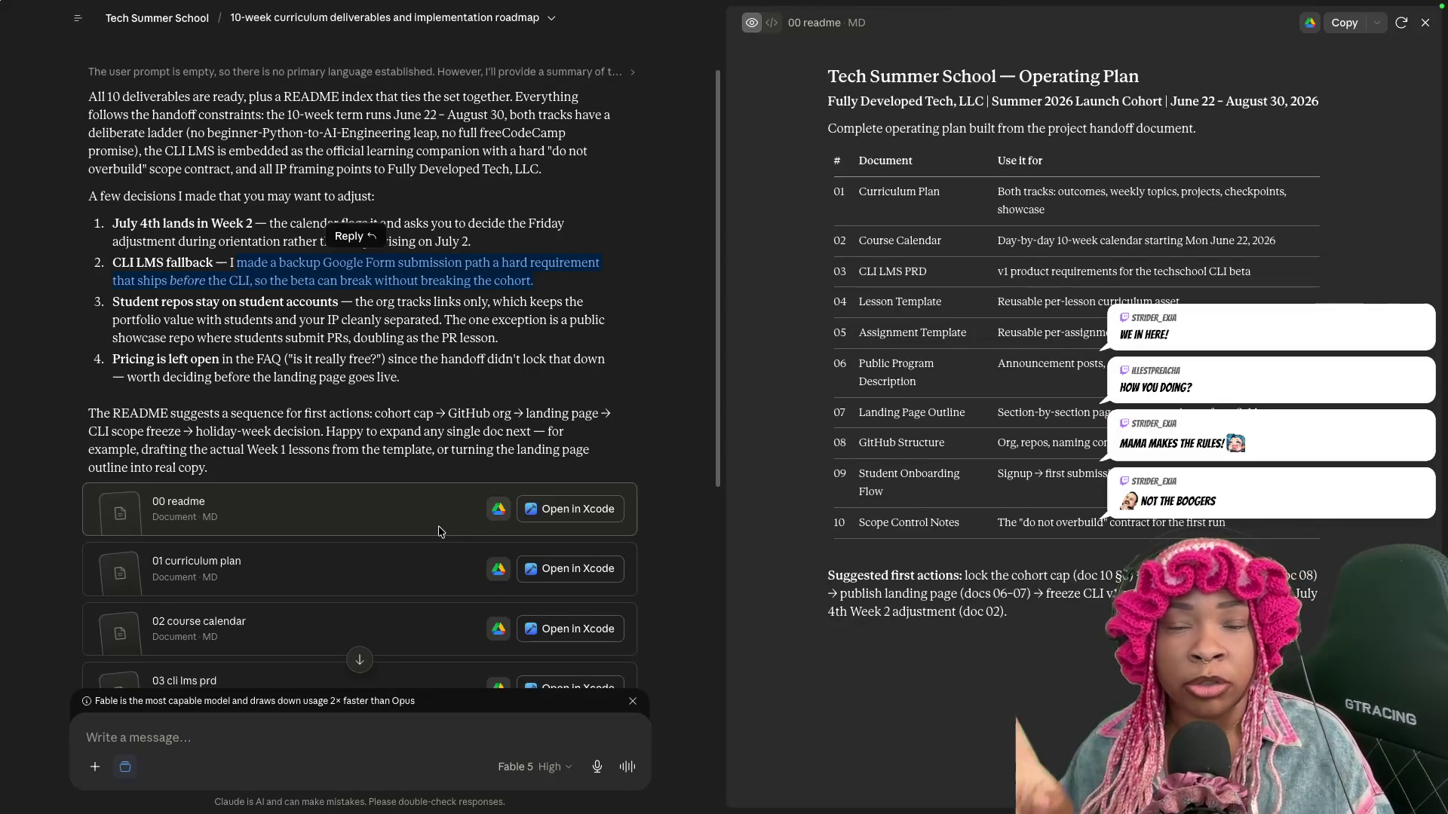
pyautogui.scroll(-2, 498, 560)
pyautogui.scroll(-3, 551, 586)
pyautogui.scroll(-3, 452, 444)
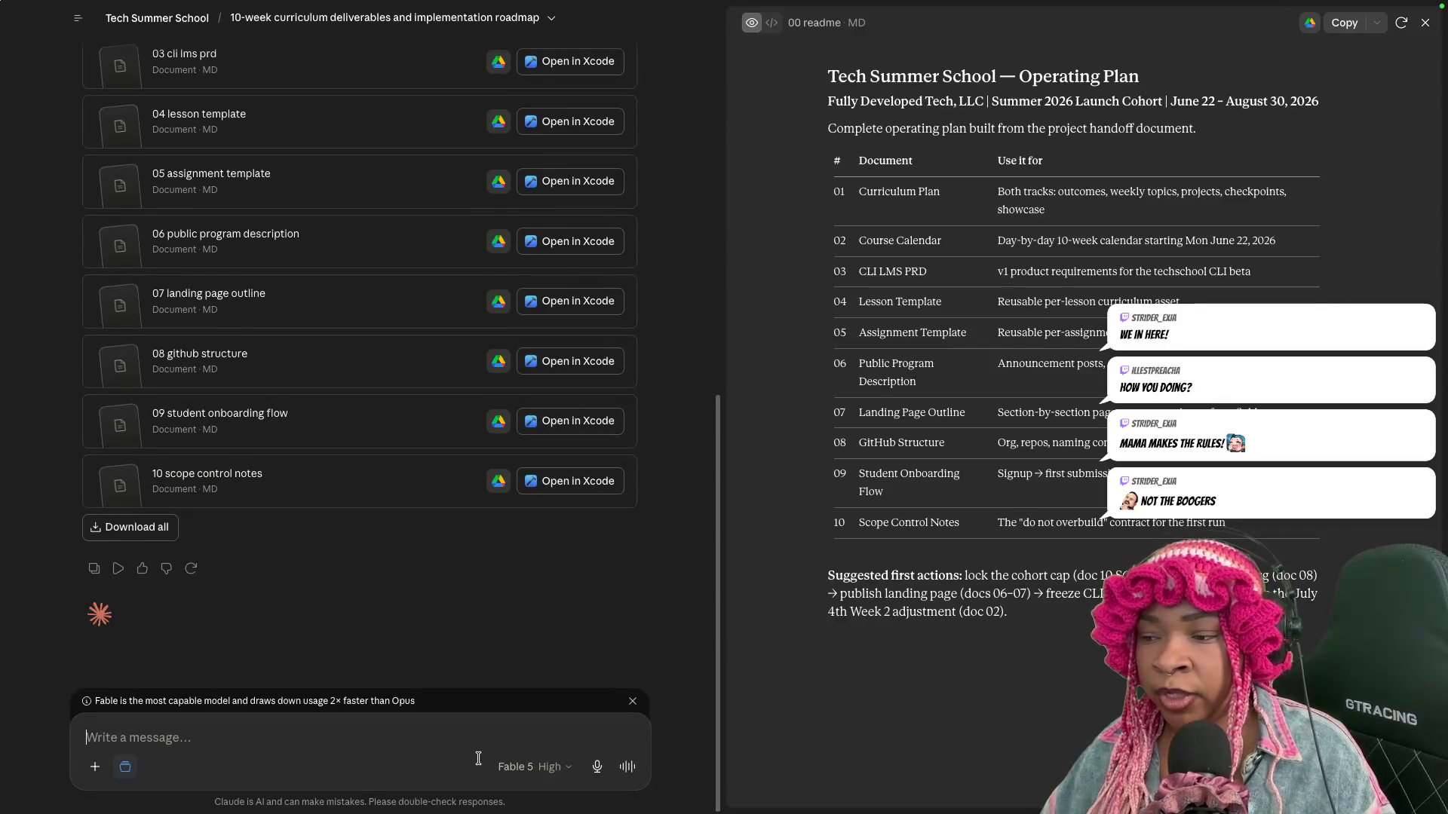
# Begin a new message, then abandon downloading all ten documents as one archive.
pyautogui.click(398, 747)
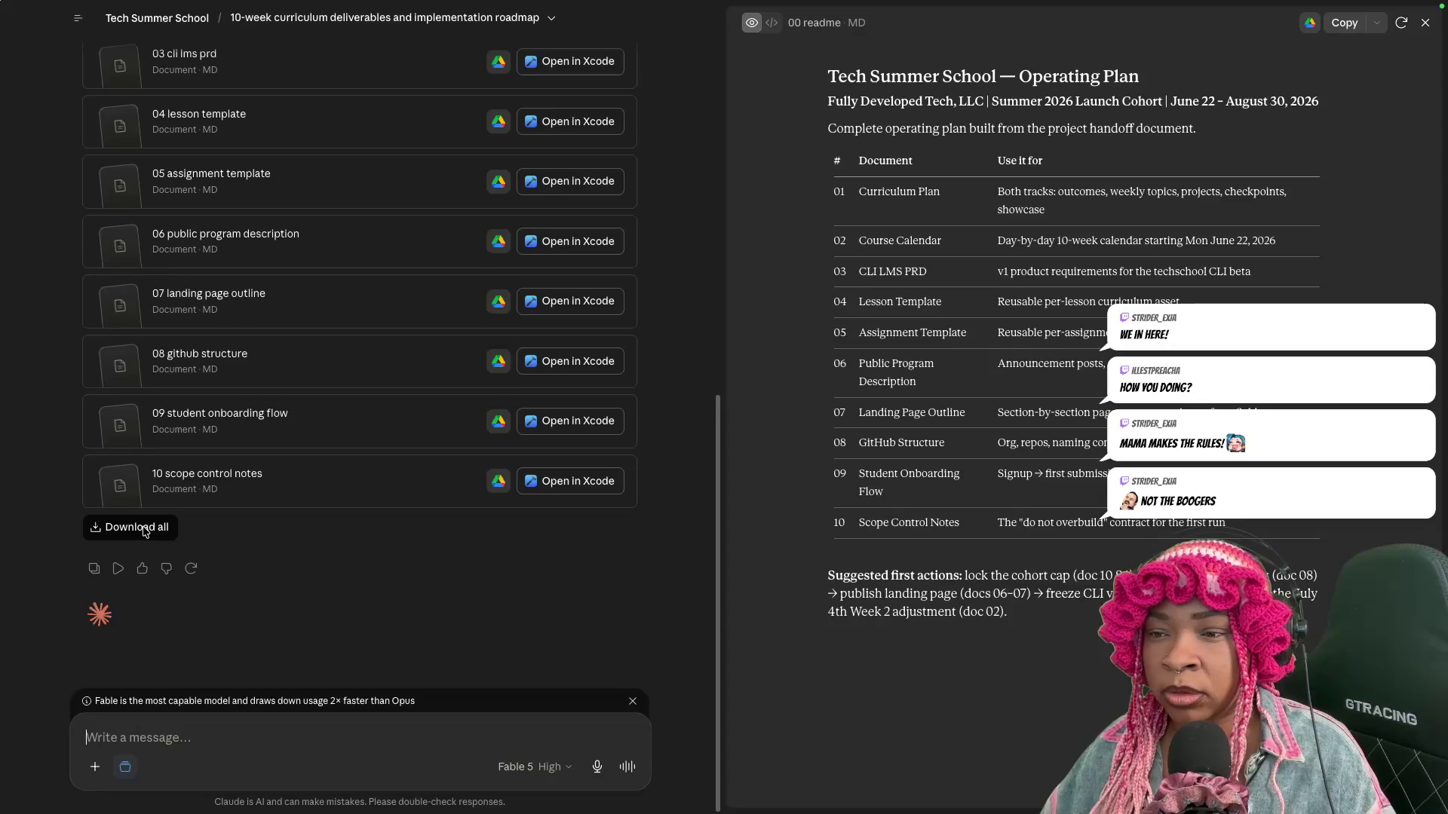
pyautogui.click(144, 531)
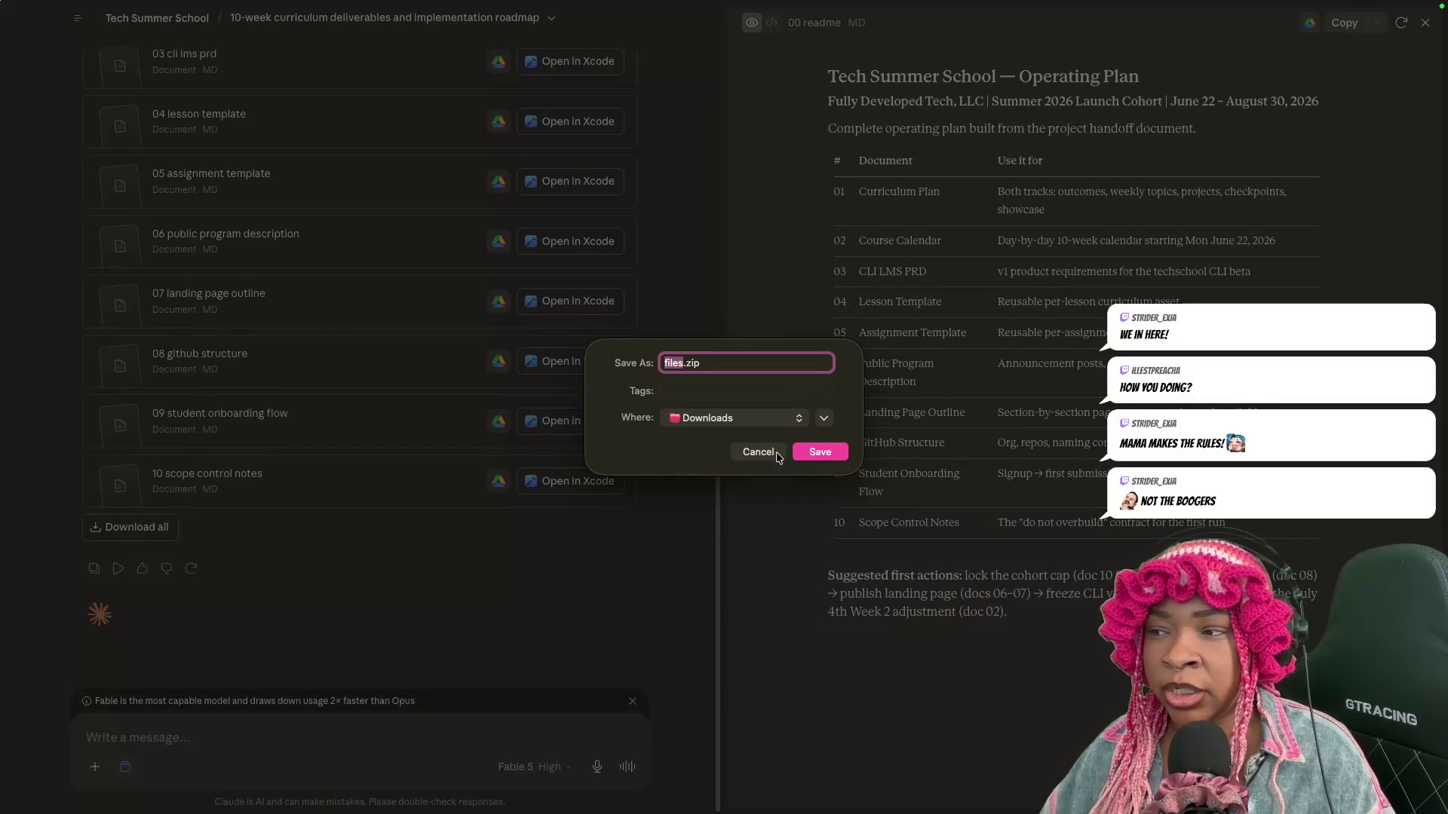
pyautogui.click(786, 456)
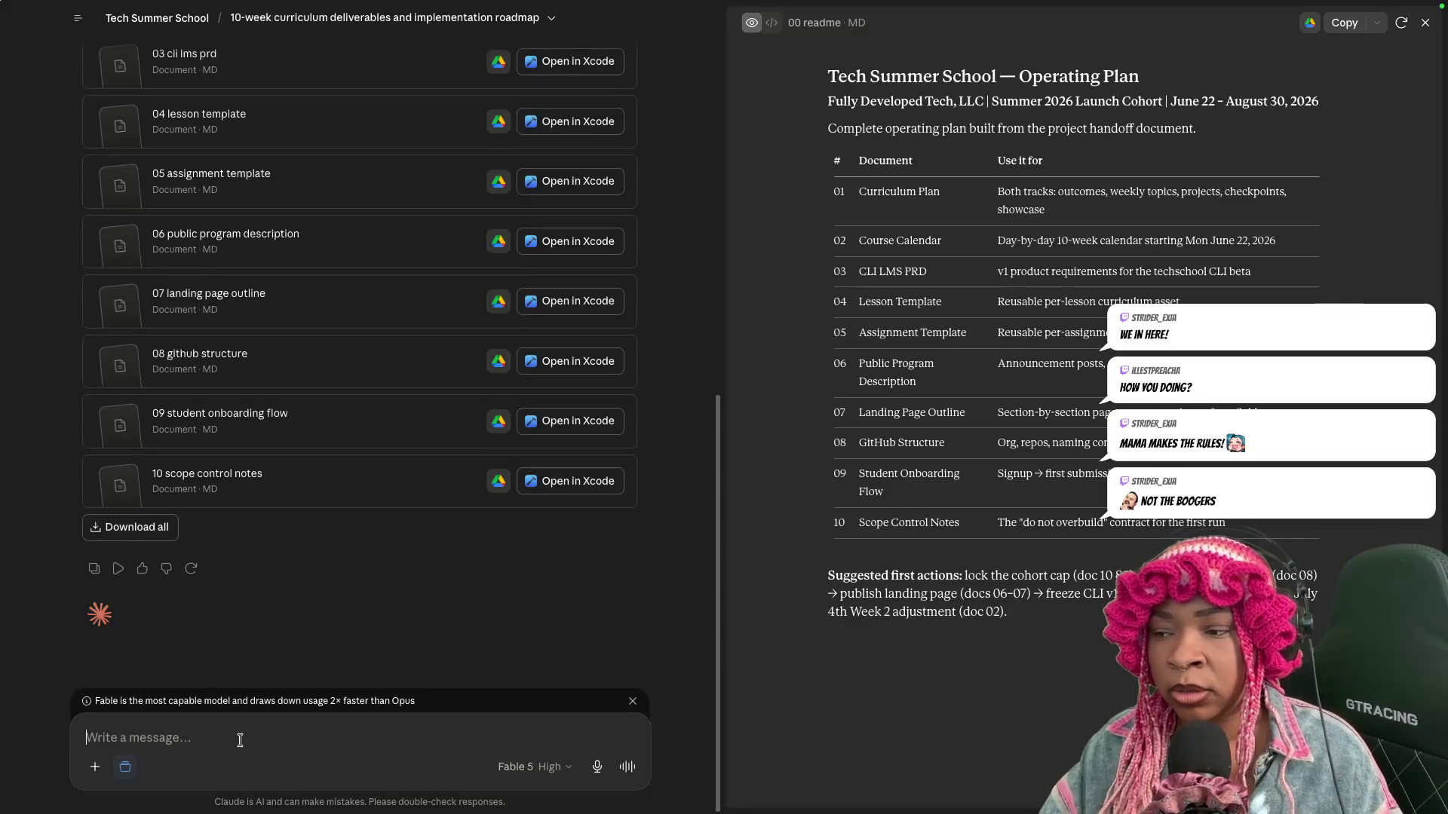
pyautogui.write('Can you cr')
# Trim the draft message back to "Can" and dismiss the reappearing save prompt.
pyautogui.press('BackSpace')
pyautogui.press('BackSpace')
pyautogui.press('BackSpace')
pyautogui.press('BackSpace')
pyautogui.press('BackSpace')
pyautogui.press('BackSpace')
pyautogui.press('BackSpace')
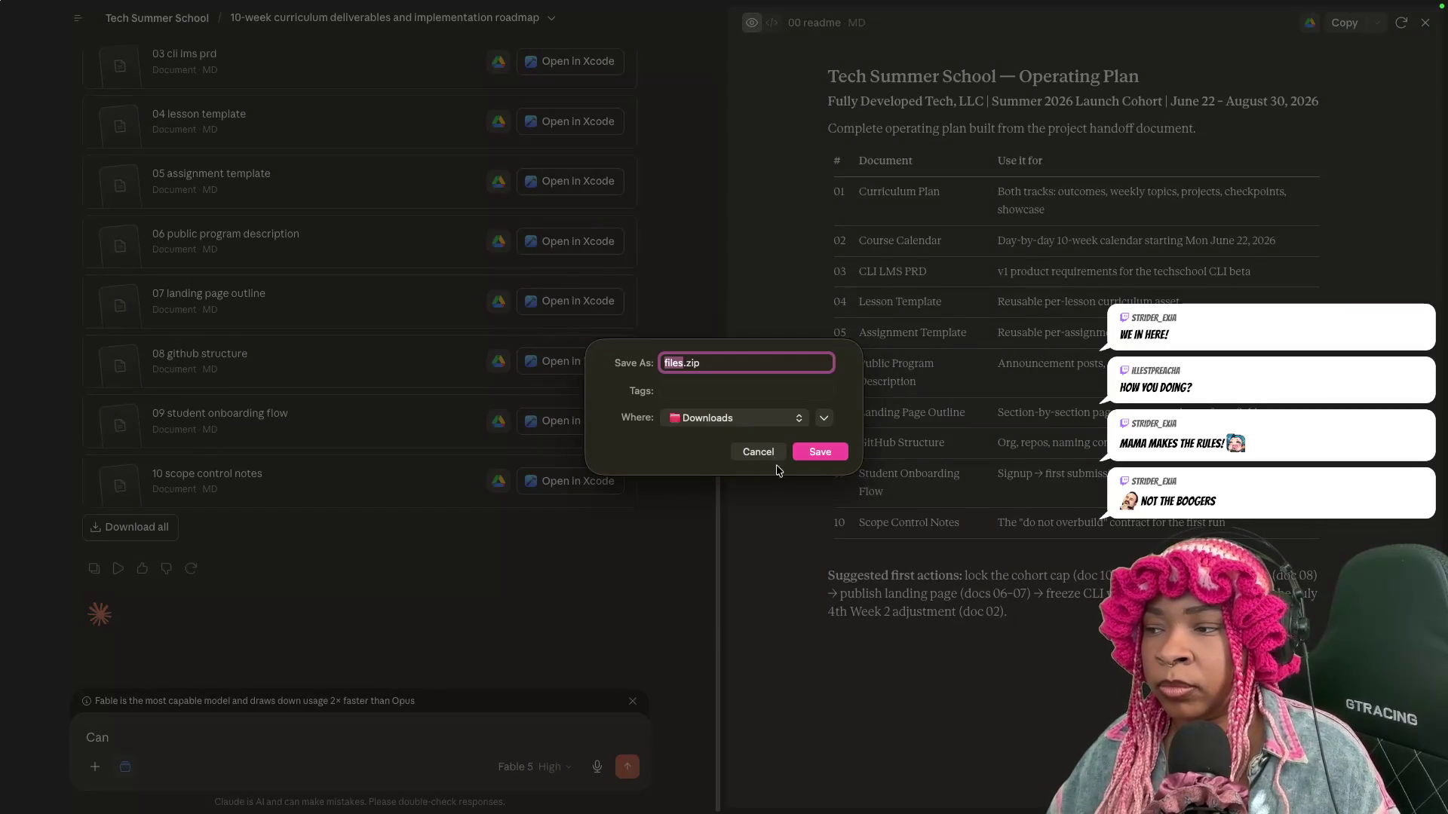
pyautogui.click(757, 452)
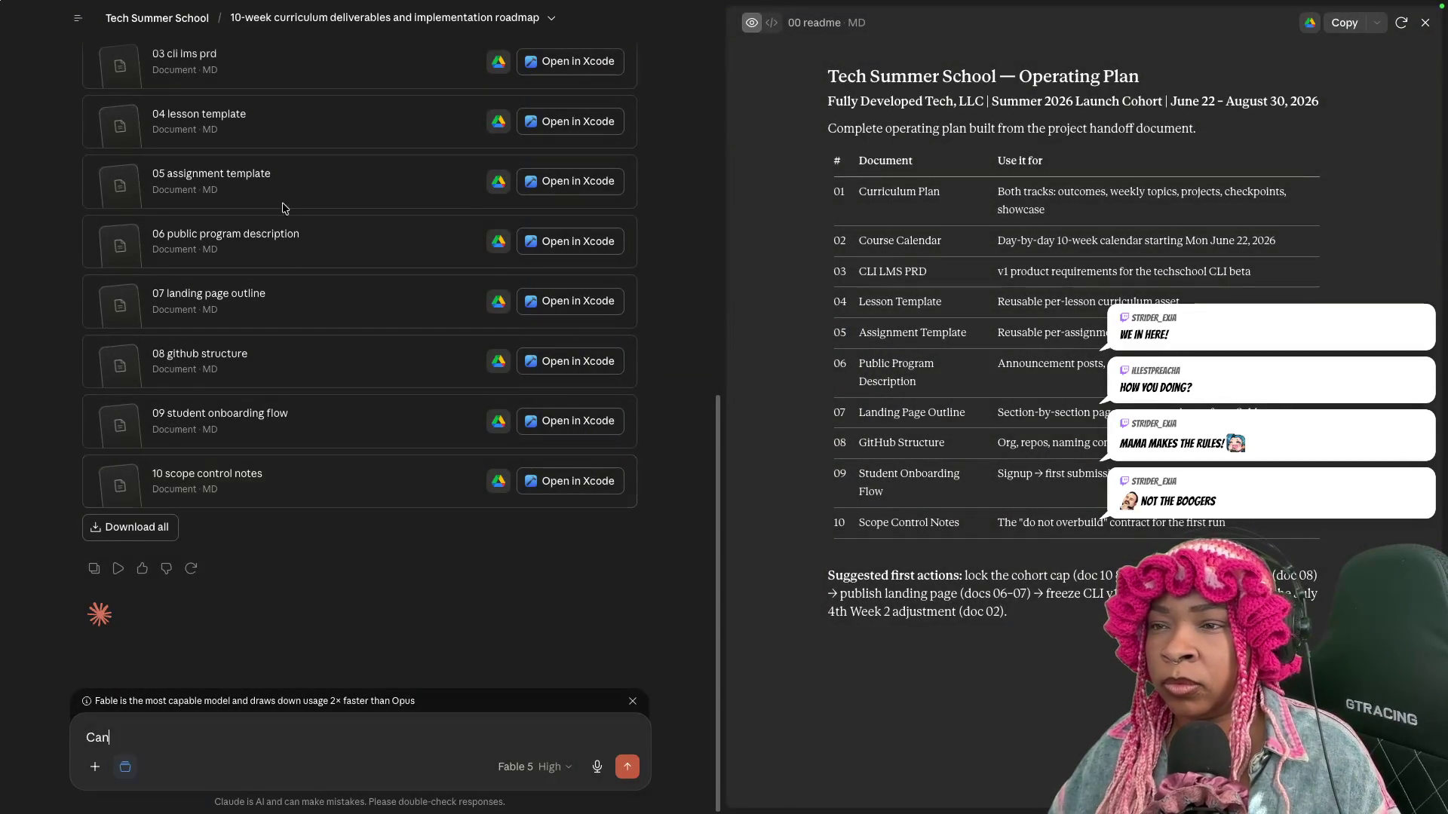
pyautogui.scroll(3, 294, 145)
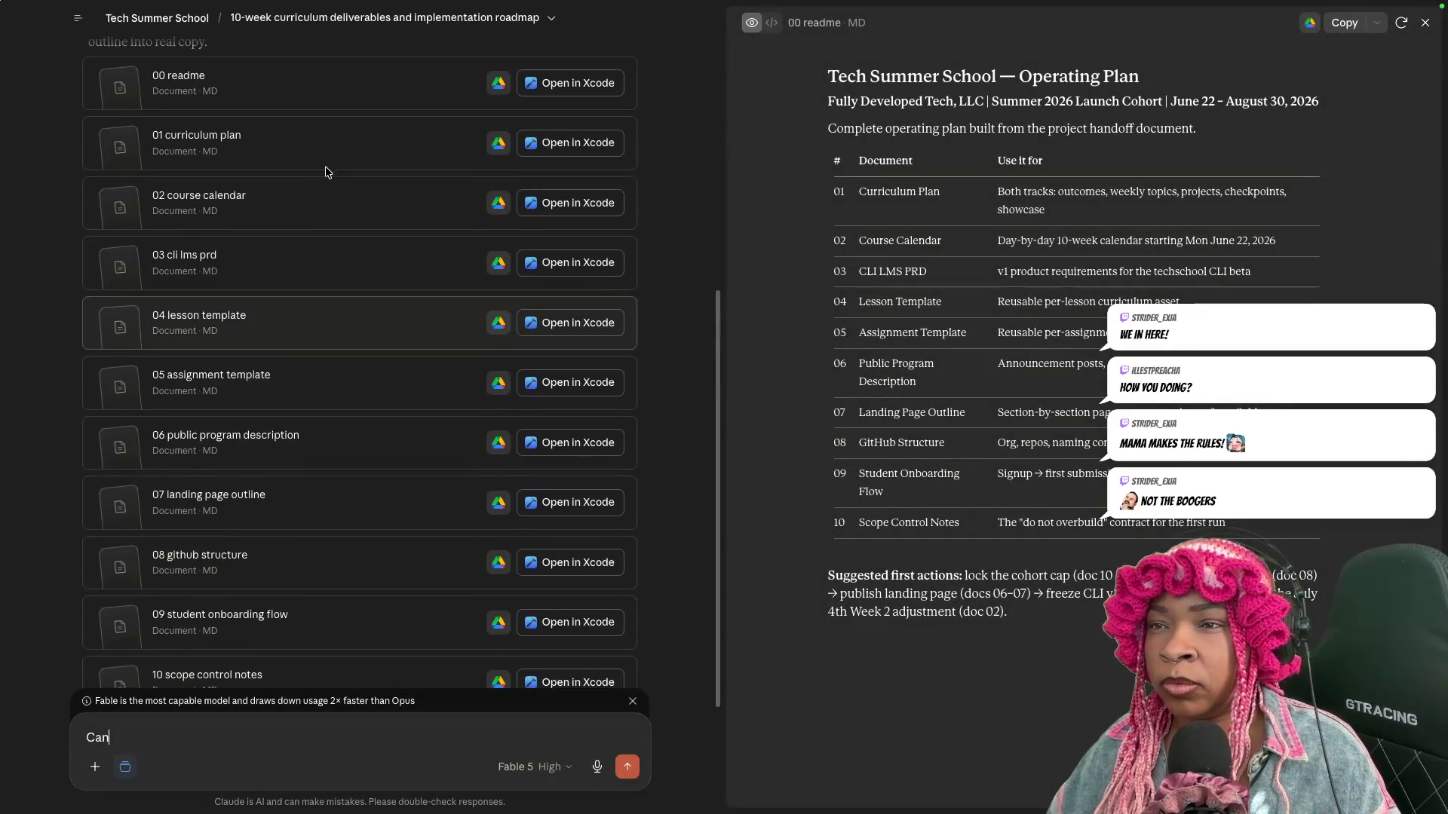
# Preview the 02 course calendar document in place of the readme.
pyautogui.click(274, 214)
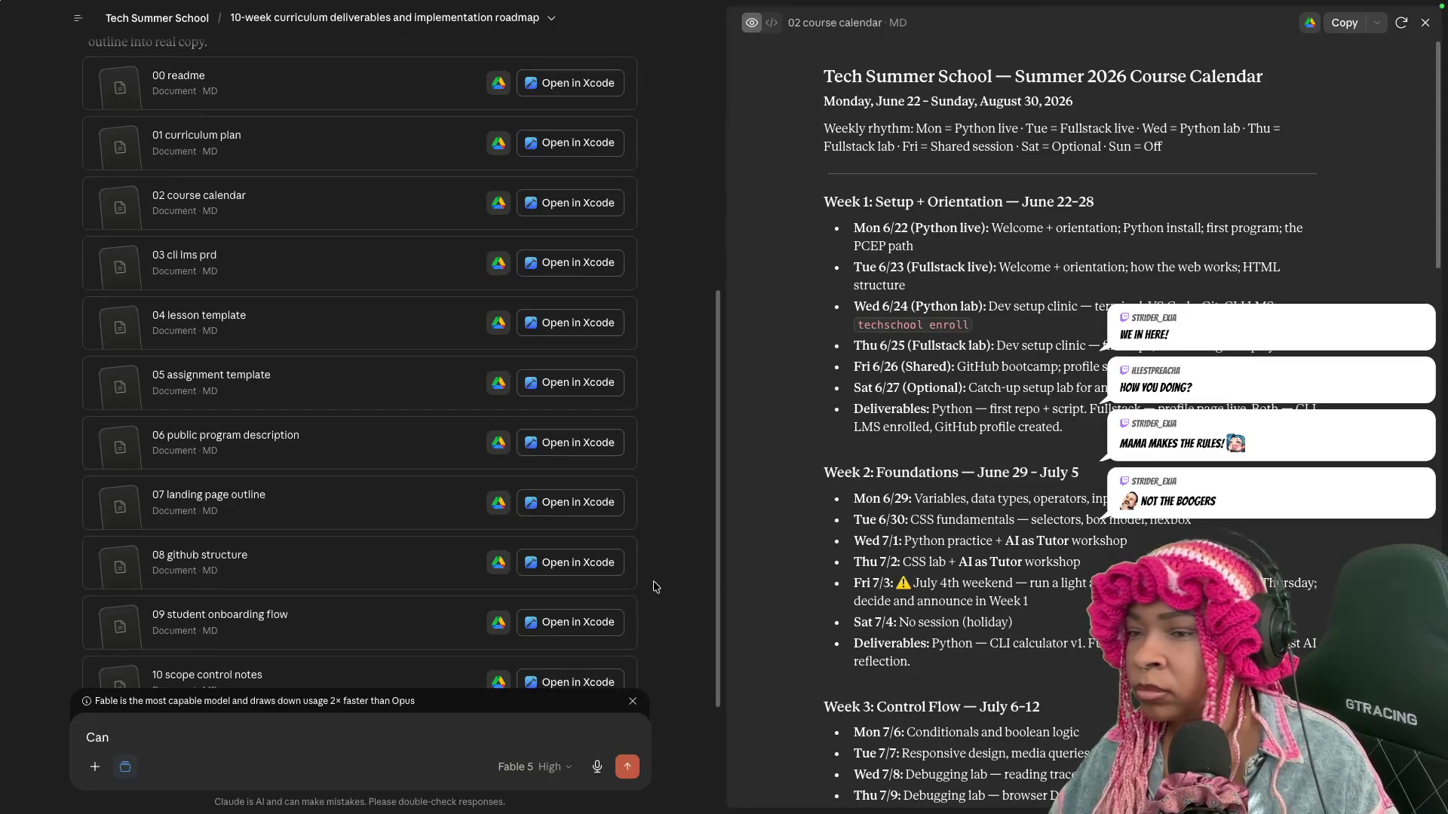
pyautogui.write('y')
# Switch via Mission Control to the Terminal running the Claude Code session.
pyautogui.hotkey('ctrl', 'Up')
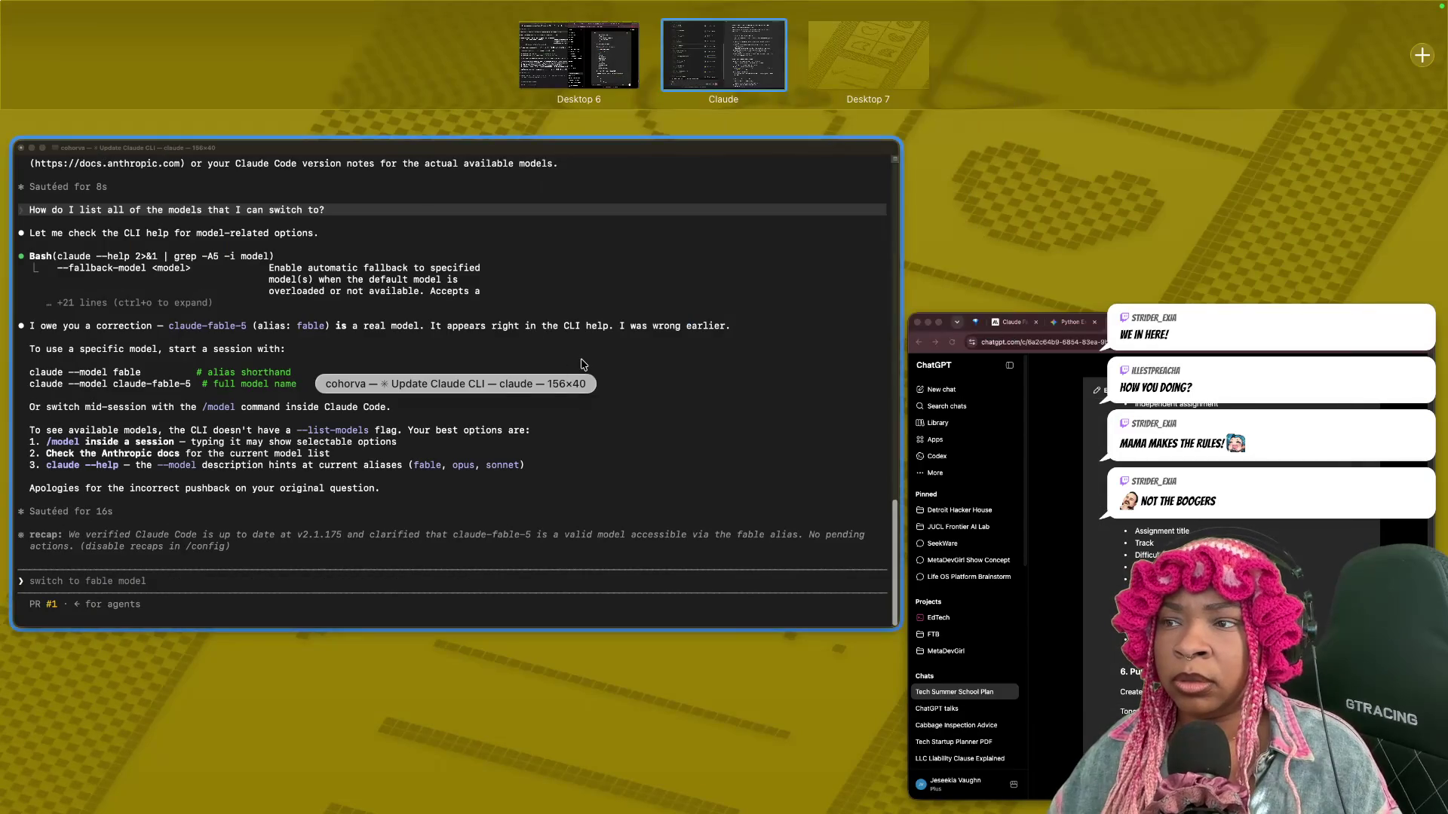
pyautogui.click(581, 363)
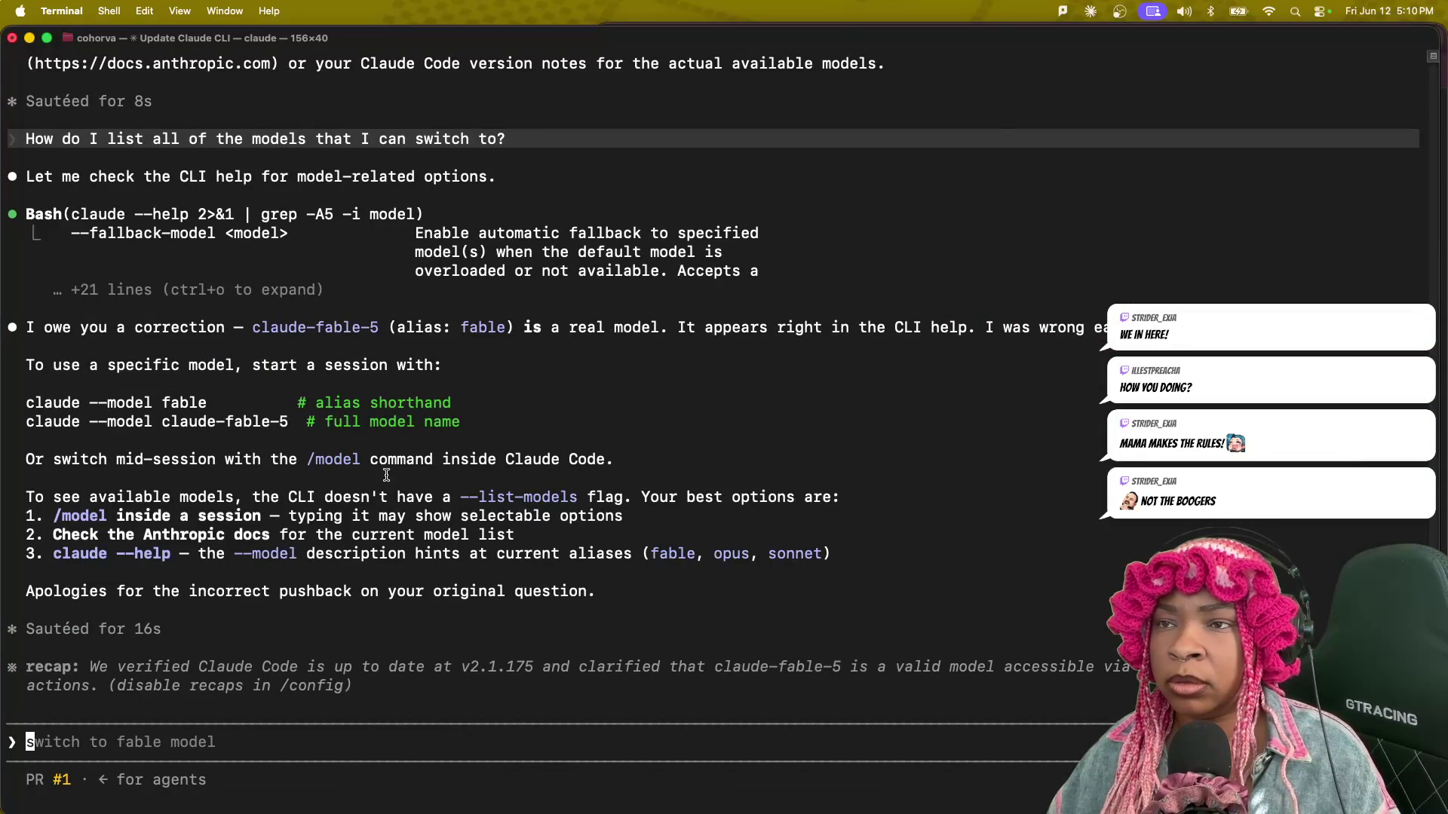
pyautogui.hotkey('ctrl', 'Up')
pyautogui.click(582, 490)
# Bring the Chrome window with the ChatGPT chat to the front.
pyautogui.hotkey('ctrl', 'Up')
pyautogui.click(995, 351)
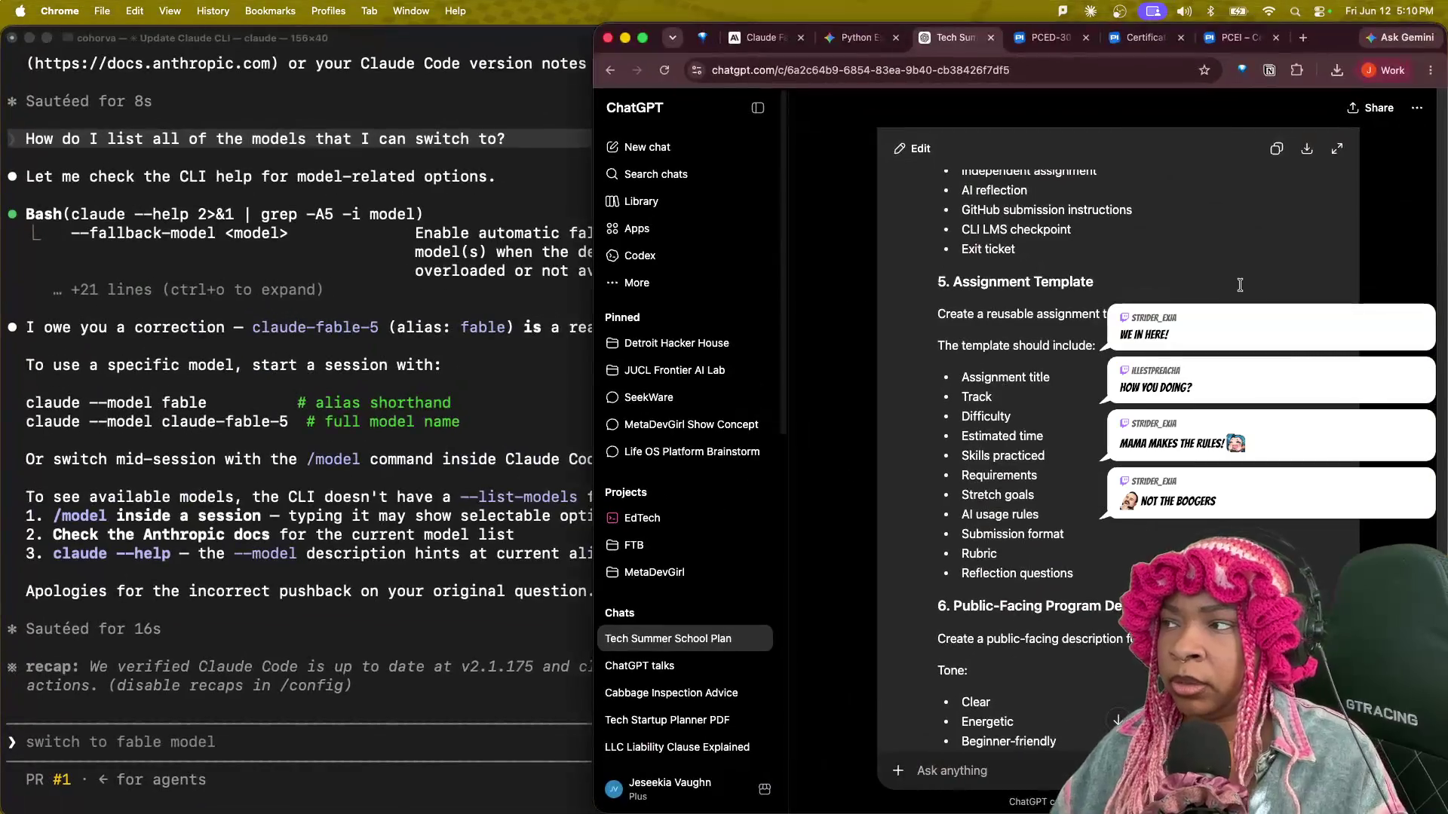
# Search Google for "reveal js" in a new tab and widen Chrome over the terminal.
pyautogui.click(1303, 37)
pyautogui.write('reveal js')
pyautogui.press('Return')
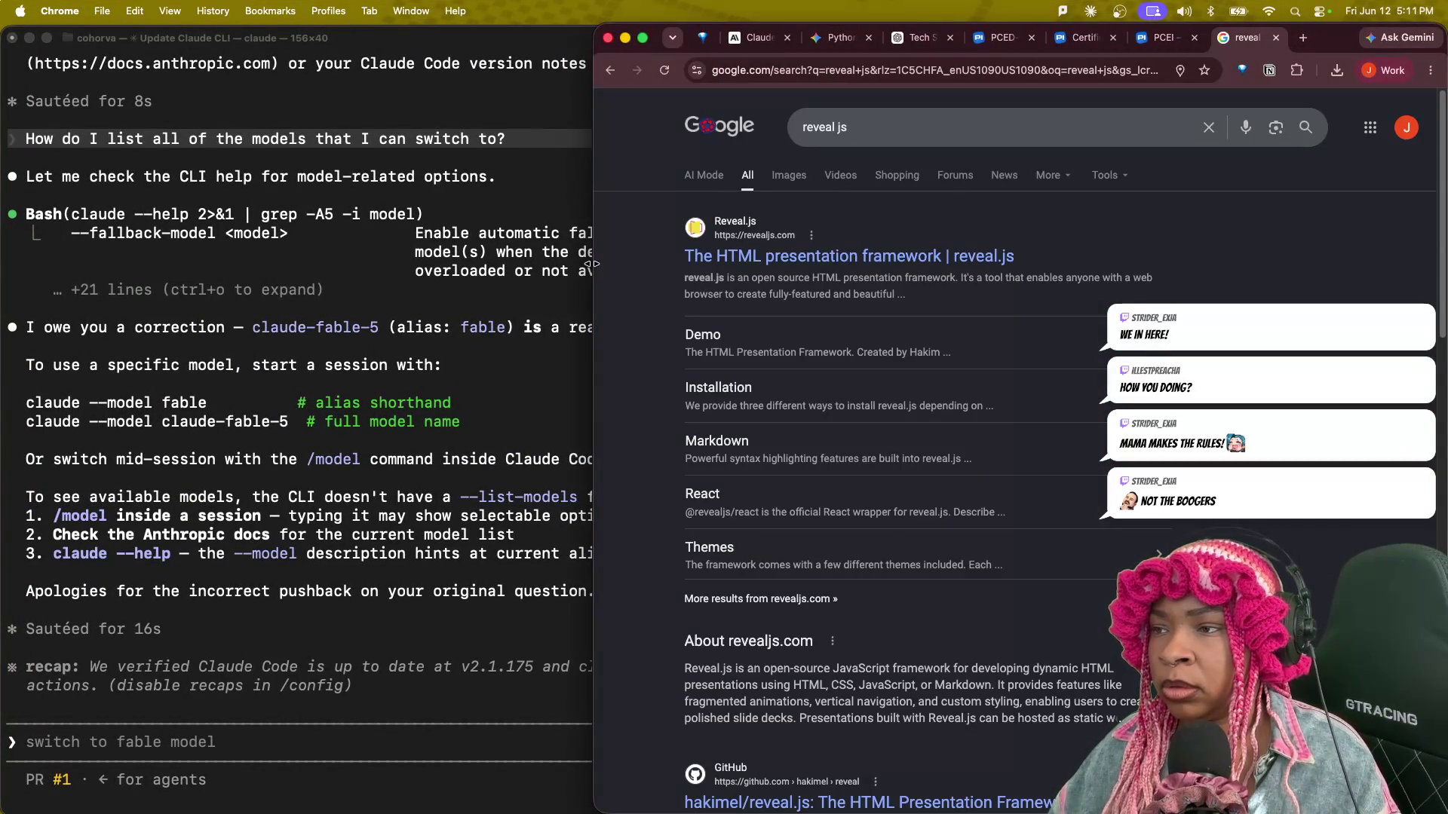
pyautogui.moveTo(593, 262); pyautogui.dragTo(101, 317)
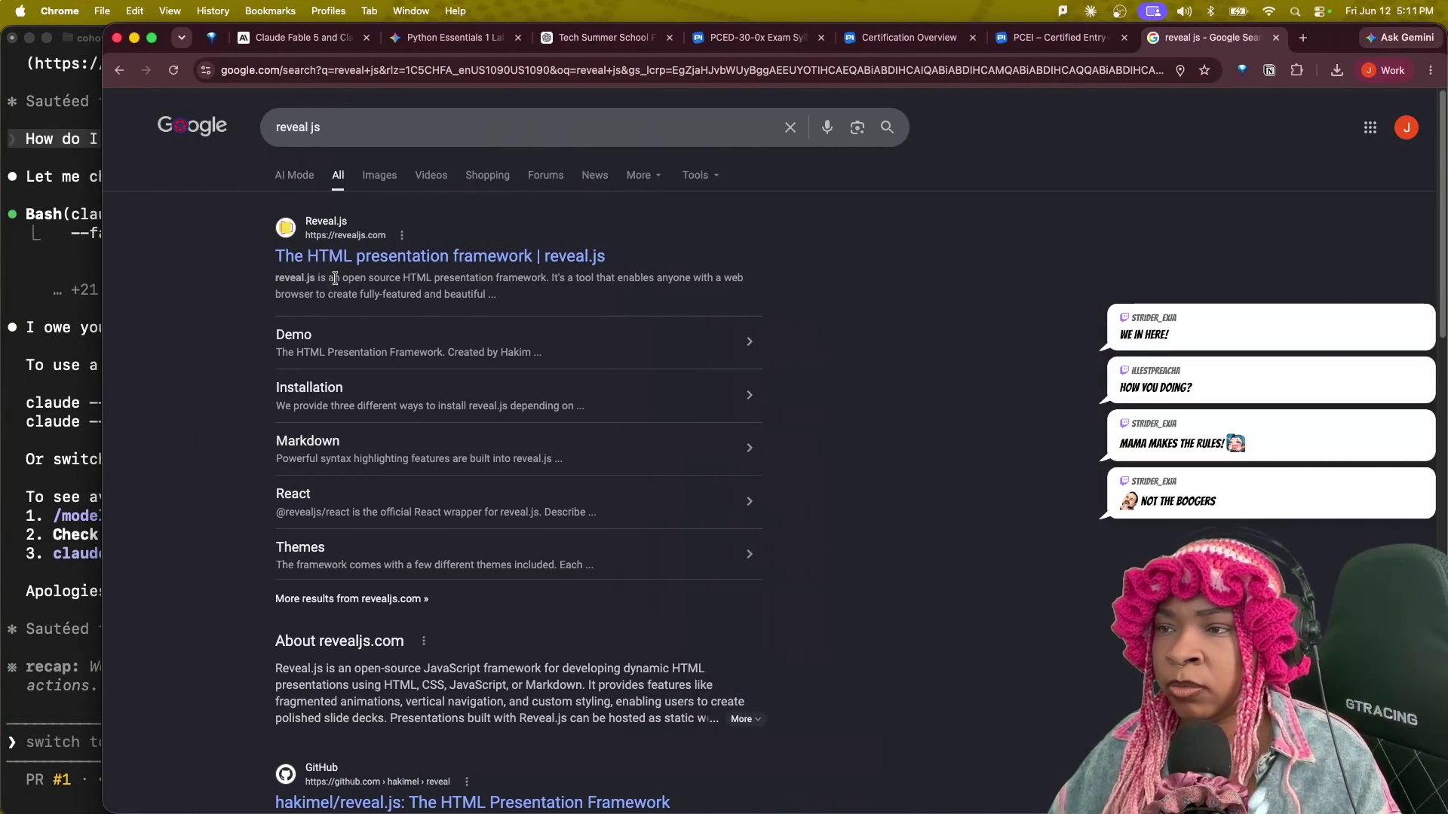
# Browse the reveal.js site's Installation, React and Video Course pages.
pyautogui.click(387, 257)
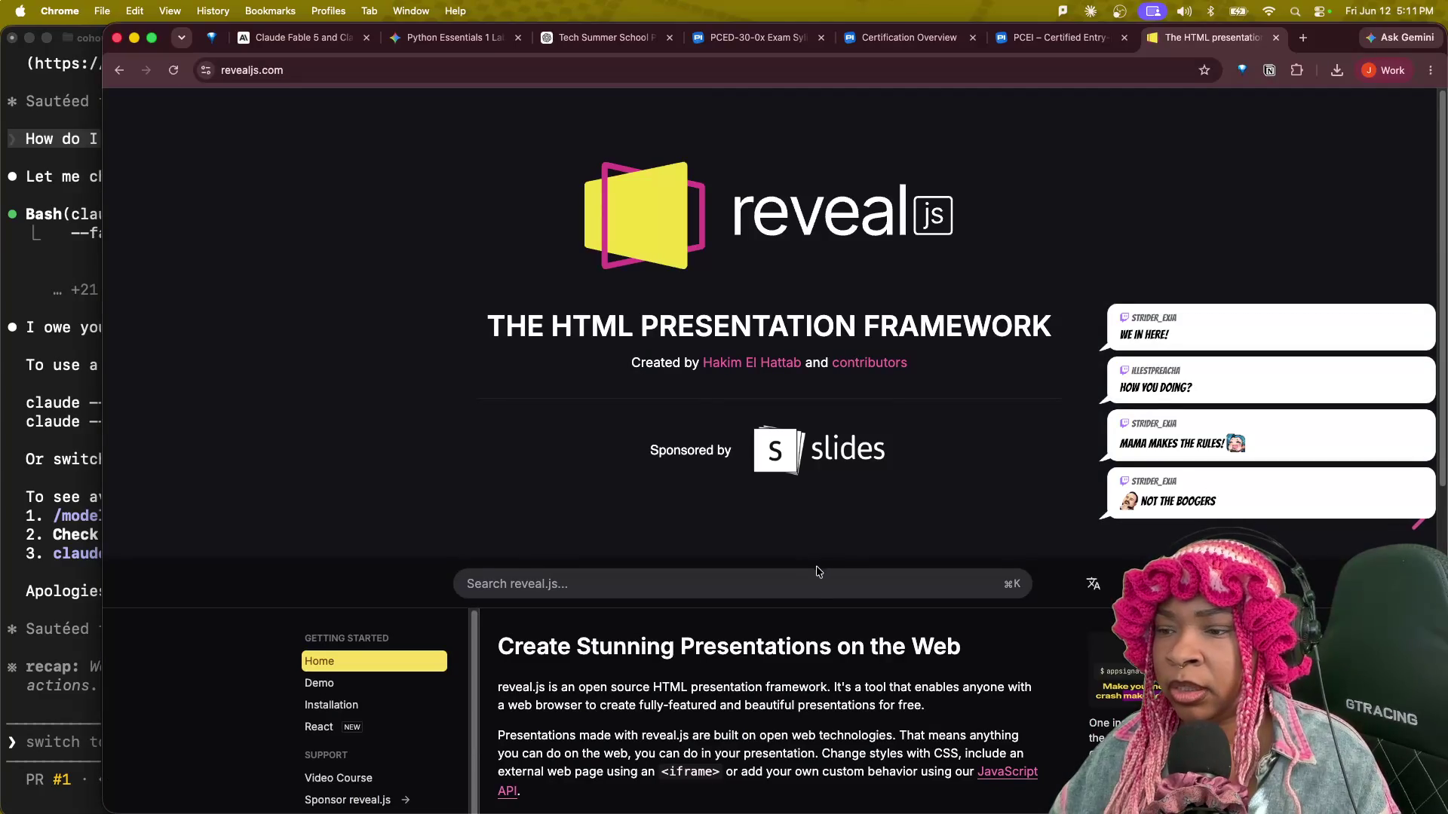
pyautogui.scroll(-3, 814, 570)
pyautogui.scroll(-1, 817, 588)
pyautogui.scroll(-1, 817, 599)
pyautogui.scroll(3, 819, 608)
pyautogui.scroll(2, 819, 608)
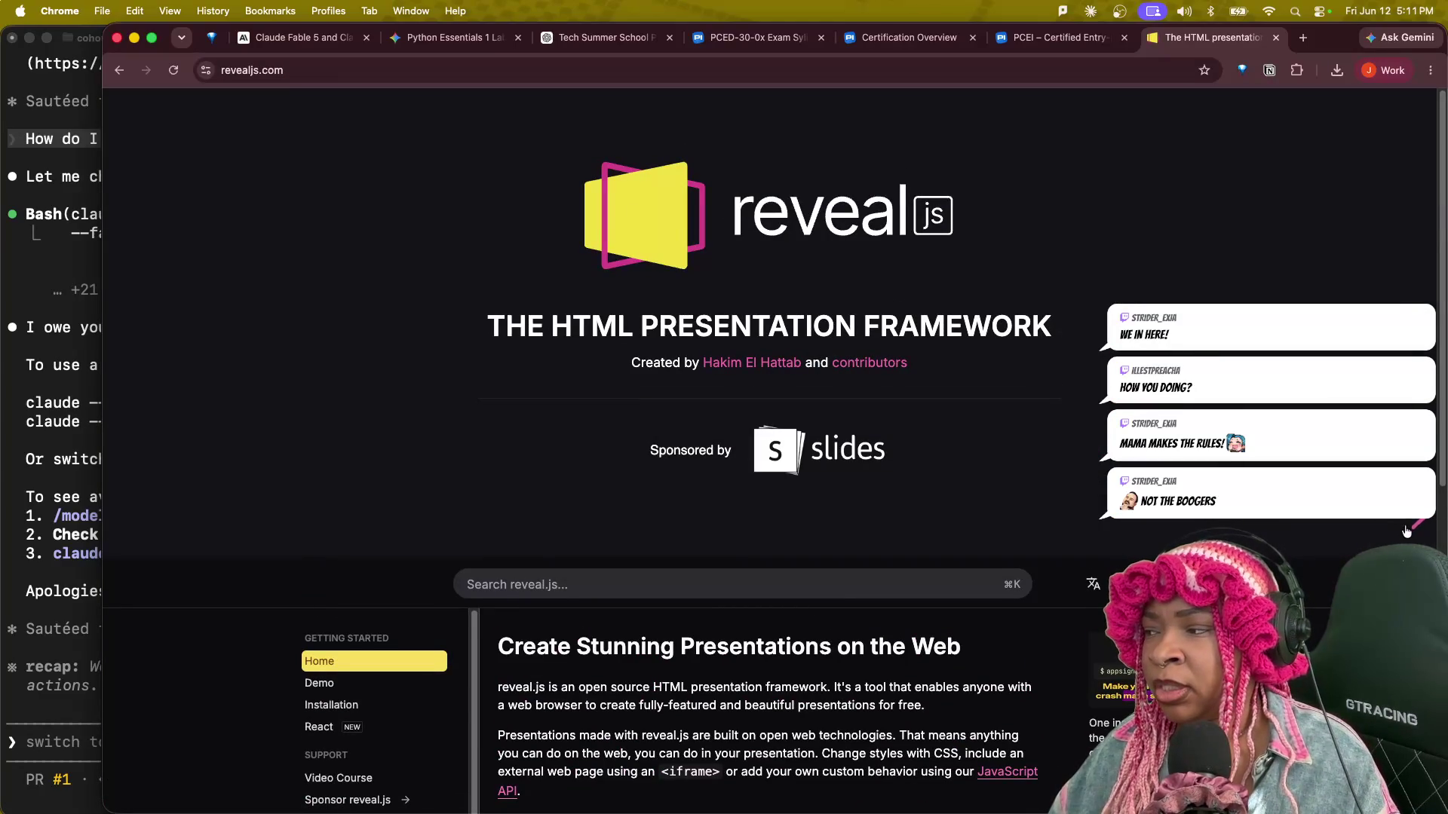
pyautogui.scroll(-5, 929, 566)
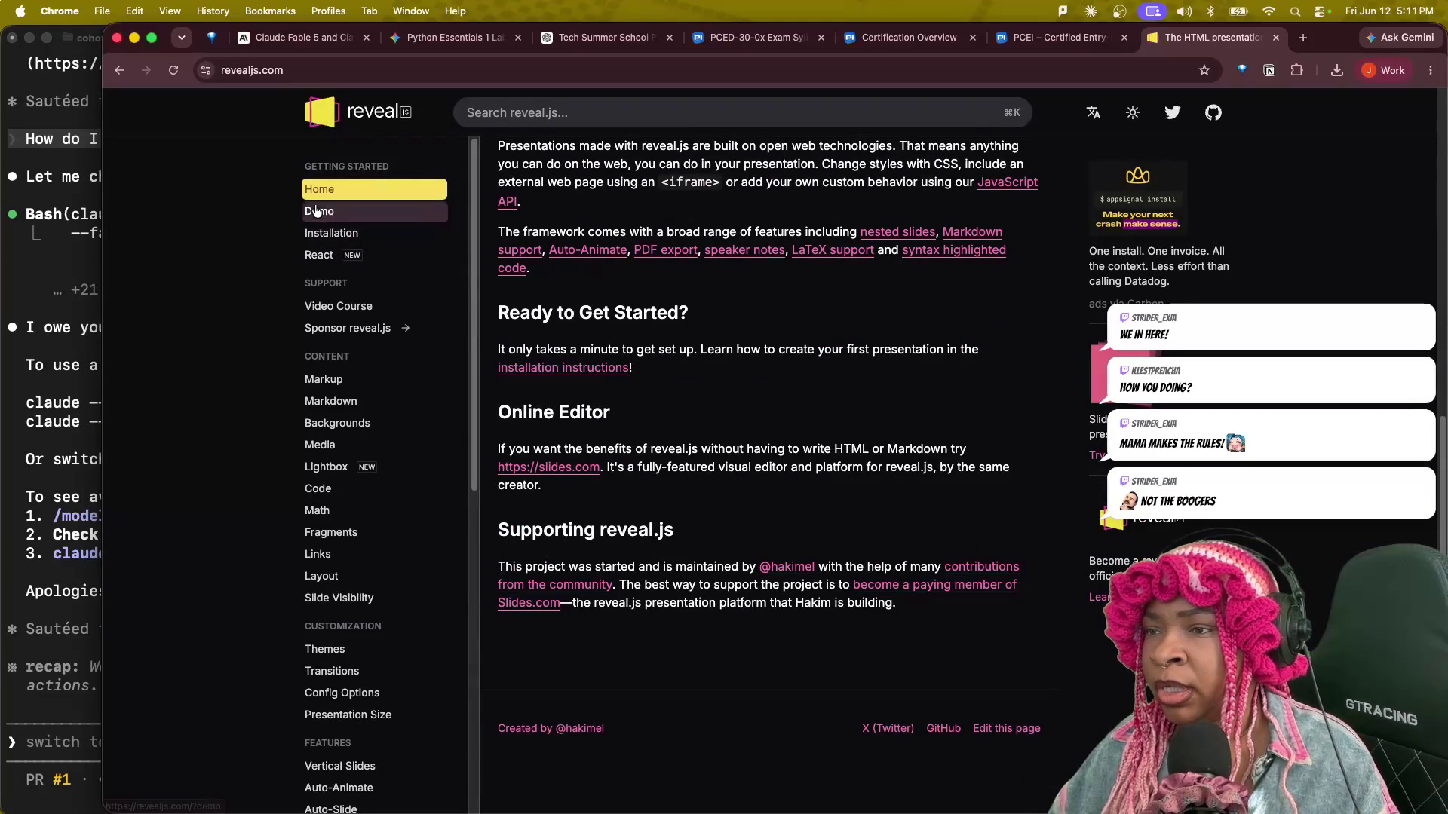
pyautogui.click(331, 233)
pyautogui.click(327, 263)
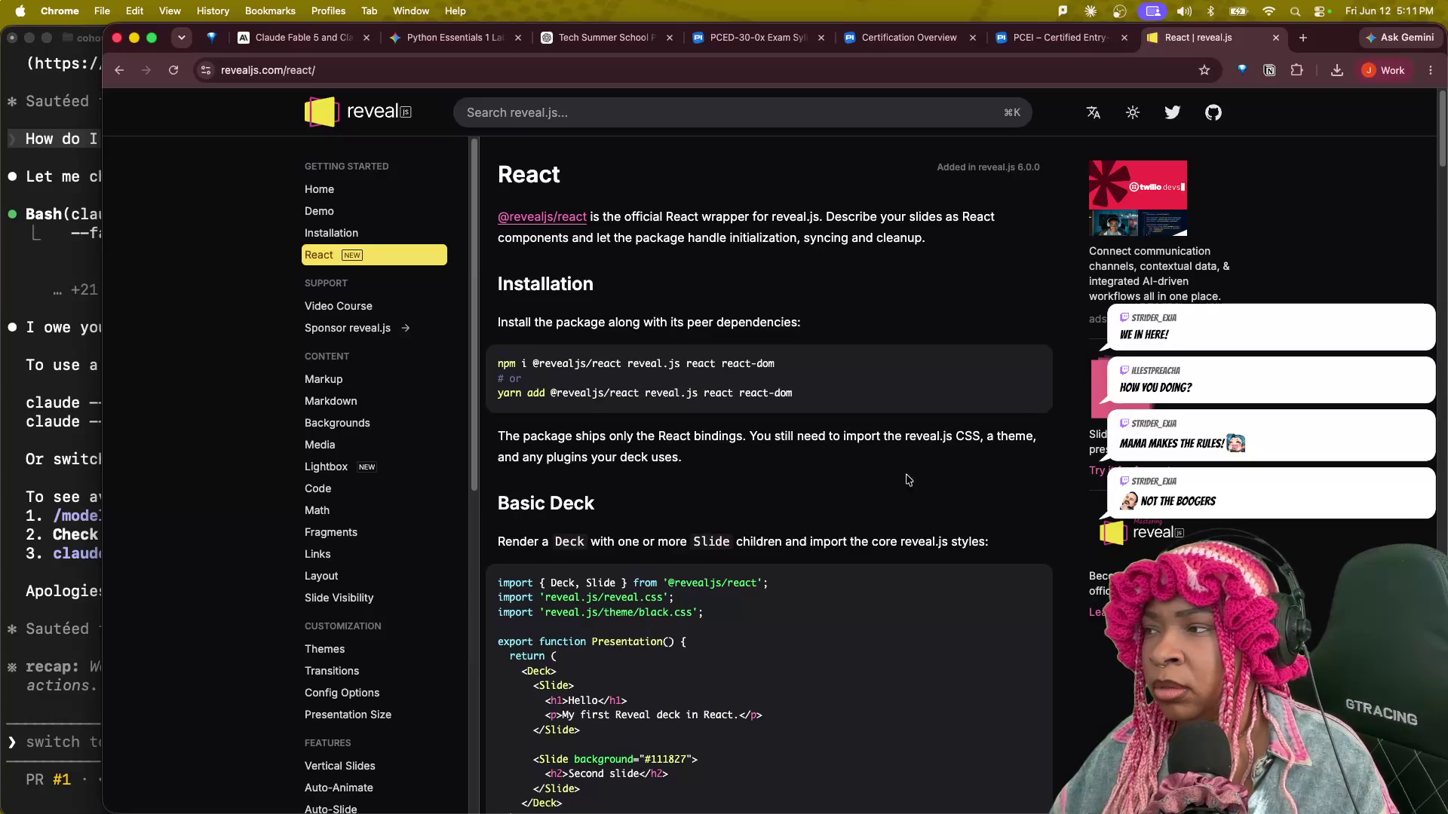
pyautogui.click(340, 305)
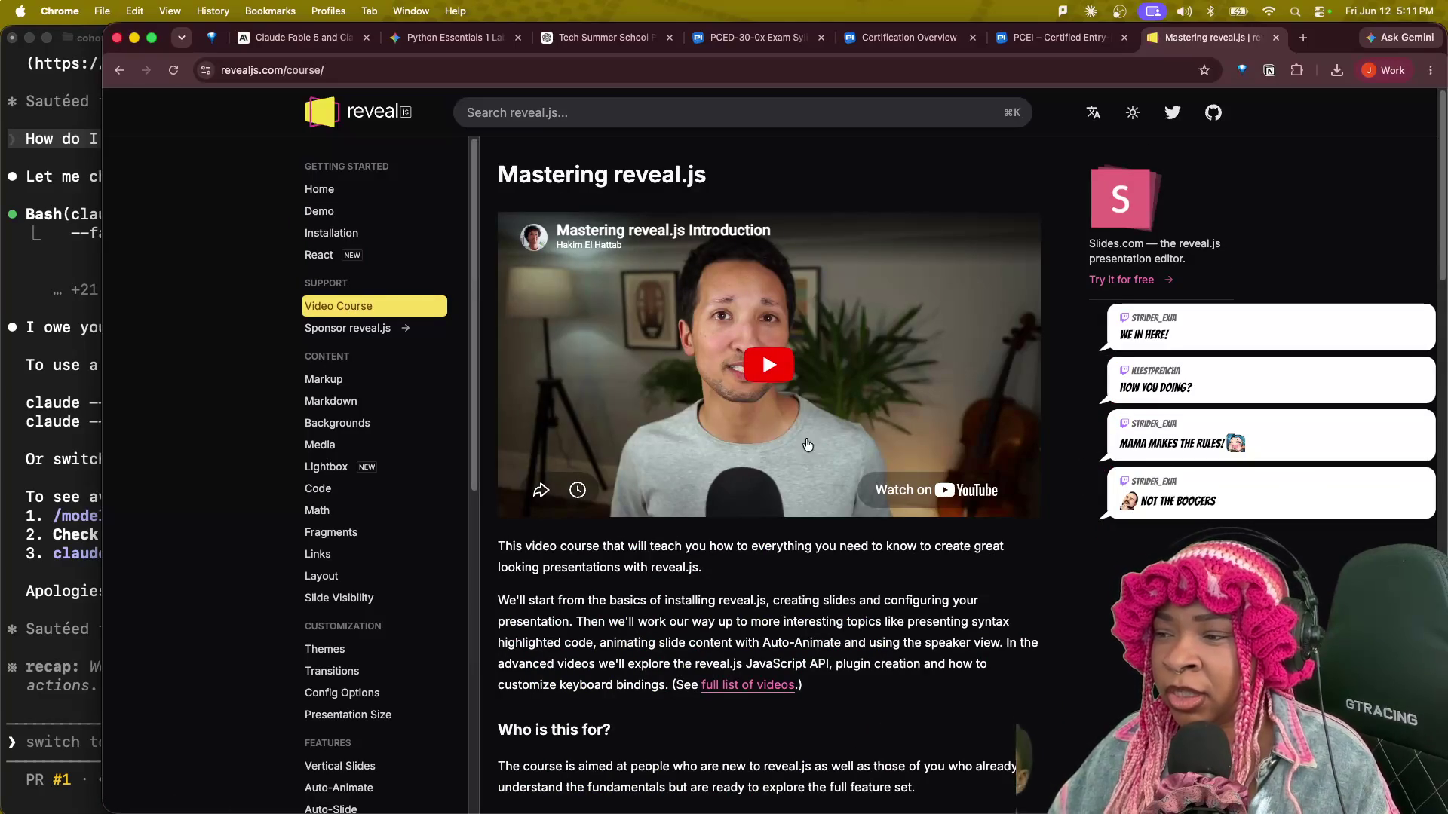
# Go to the hakimel/reveal.js GitHub repository from the site header.
pyautogui.click(1126, 204)
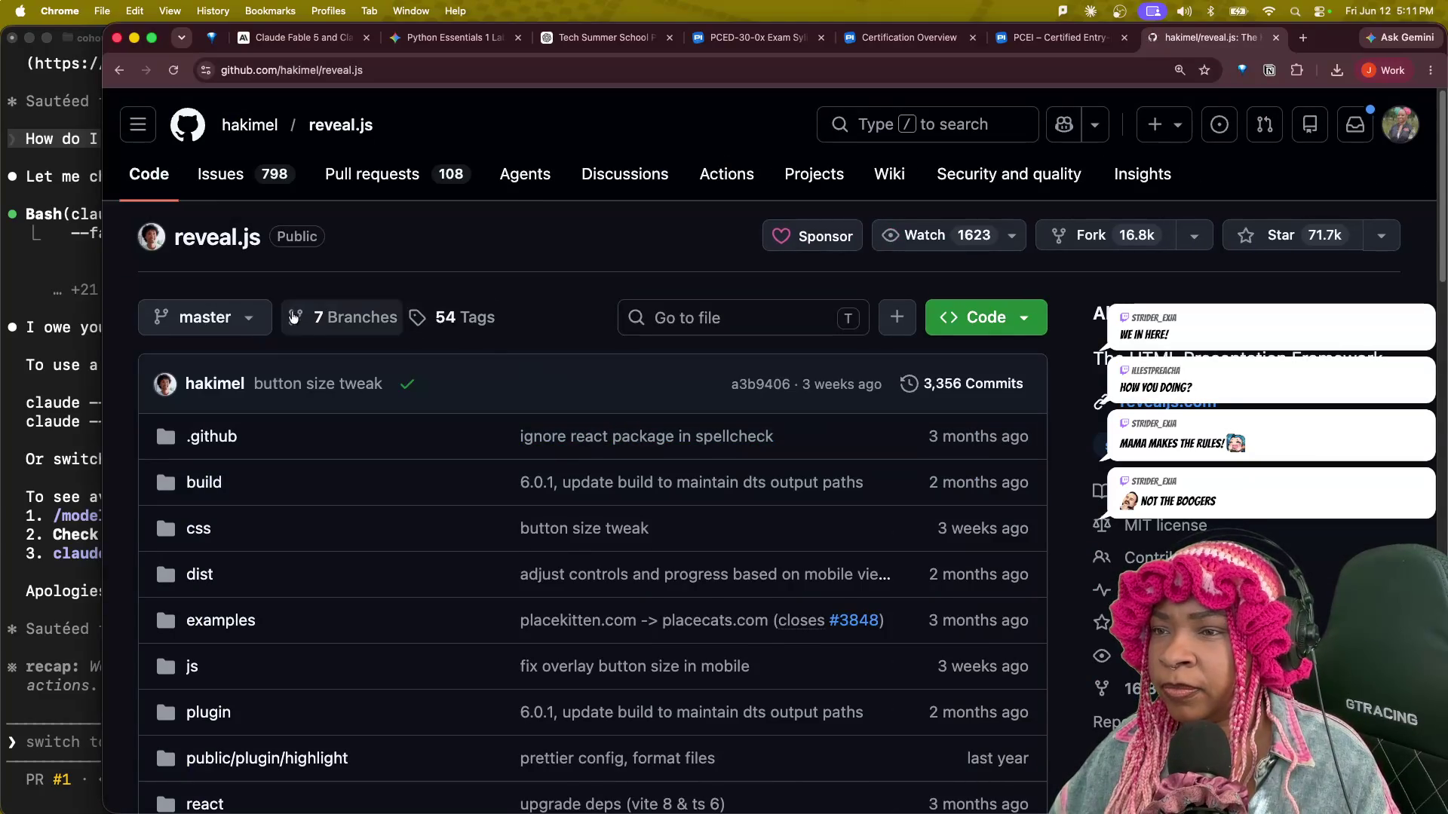
pyautogui.scroll(-5, 402, 550)
pyautogui.scroll(-10, 408, 550)
pyautogui.scroll(-5, 407, 551)
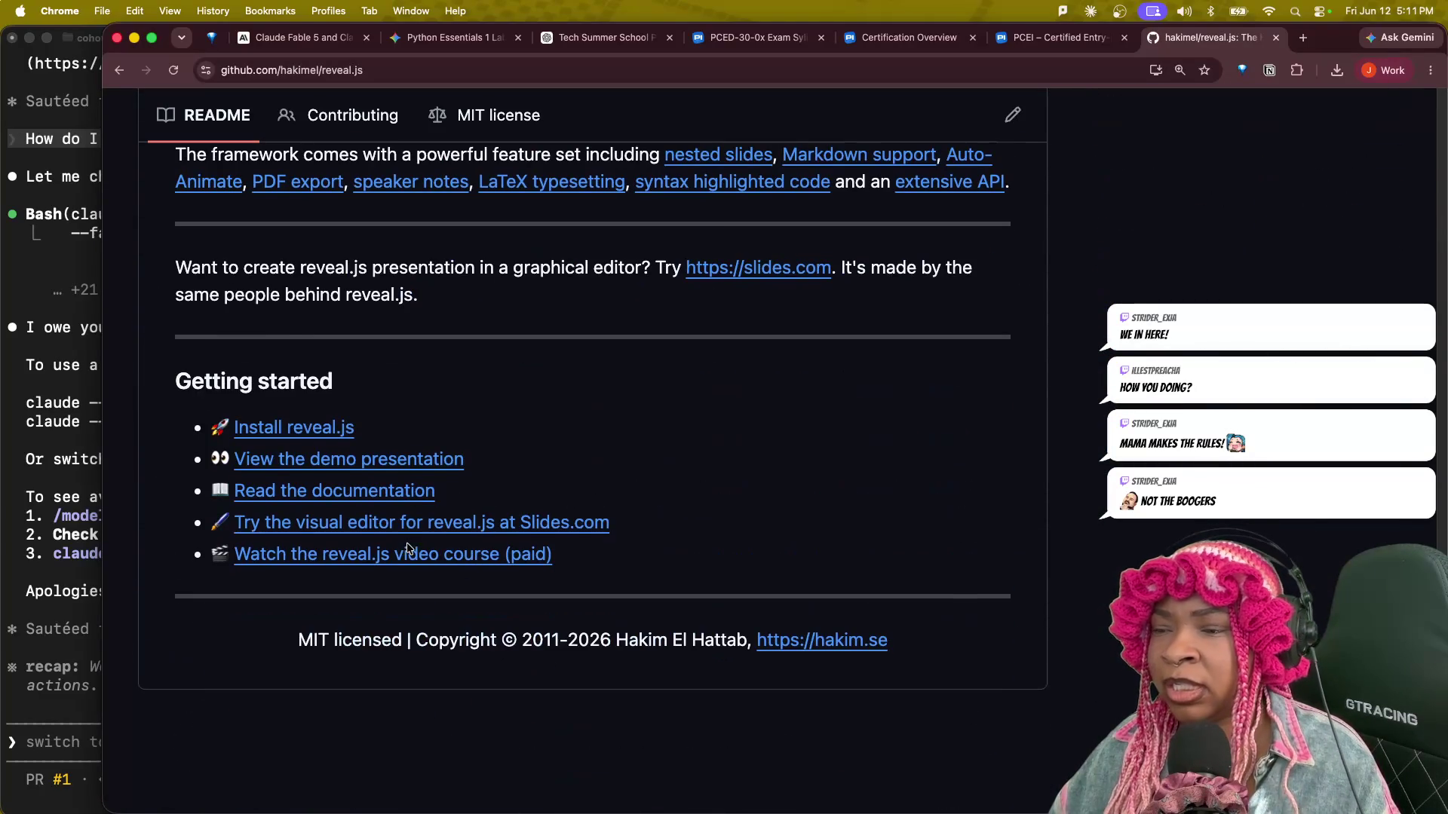
pyautogui.scroll(5, 312, 435)
pyautogui.scroll(8, 310, 436)
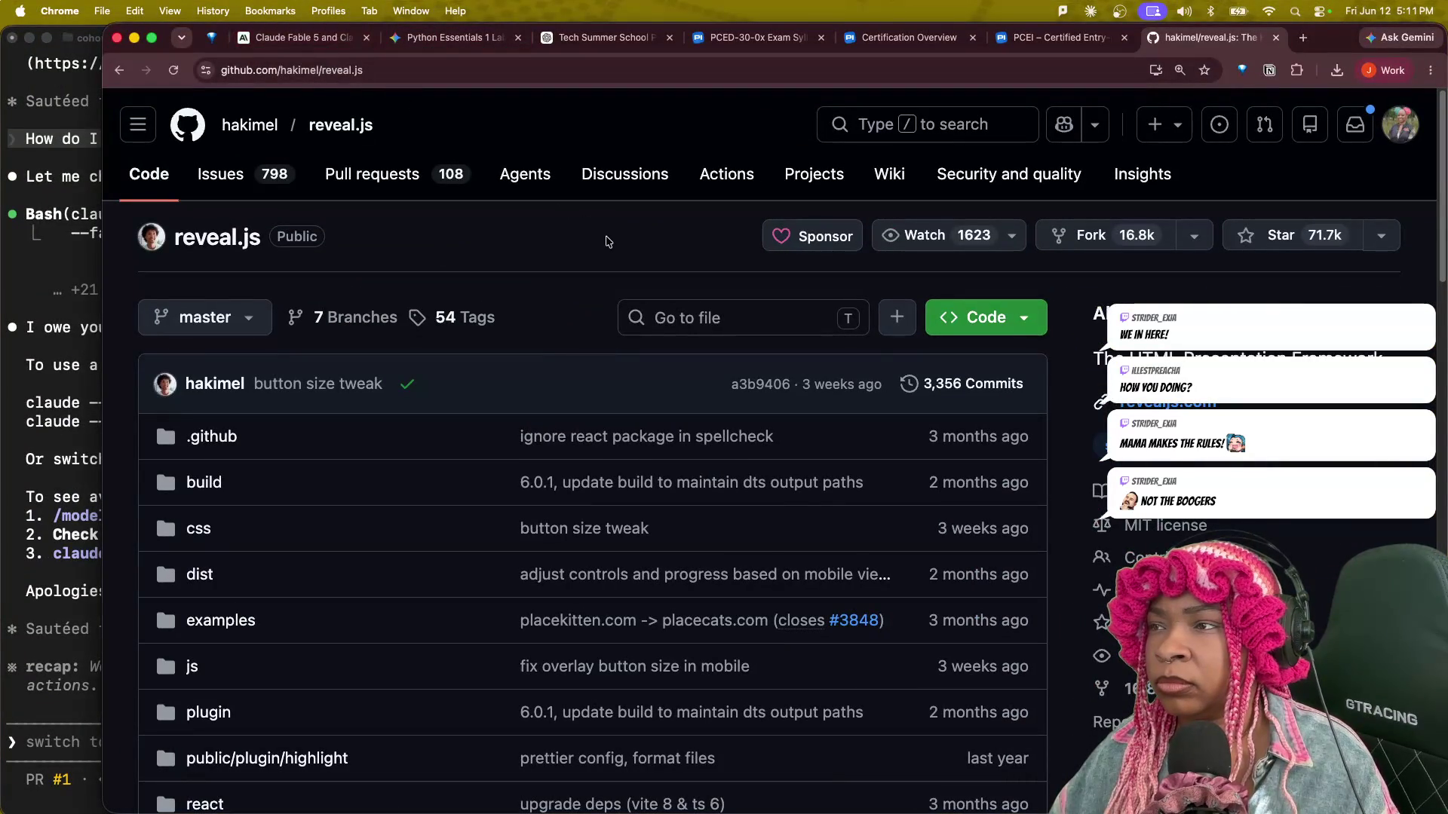
# Revisit the reveal.js repository window, then switch desktops back to the Claude chat.
pyautogui.hotkey('ctrl', 'Up')
pyautogui.click(882, 449)
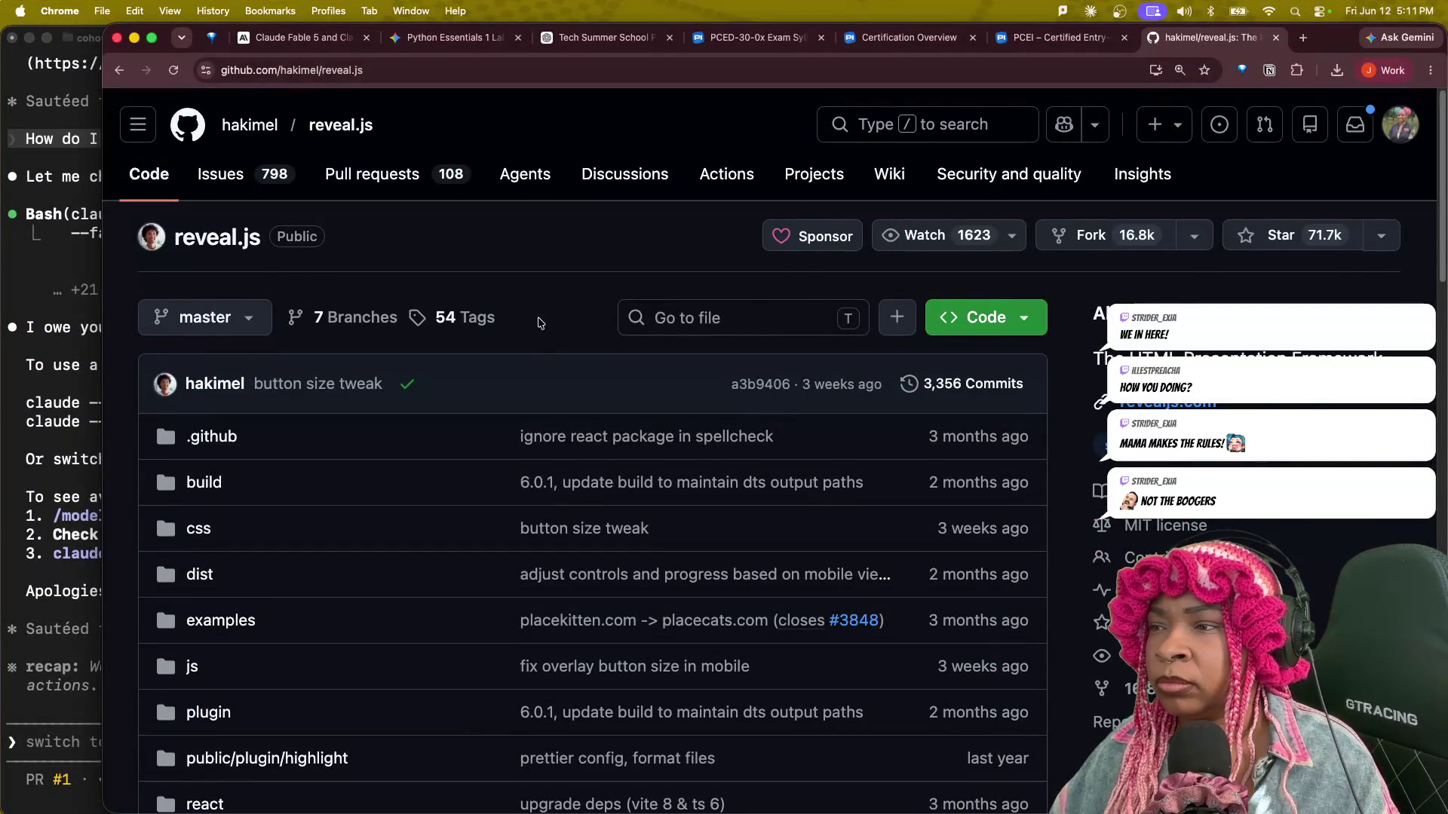
pyautogui.hotkey('ctrl', 'Up')
pyautogui.click(892, 522)
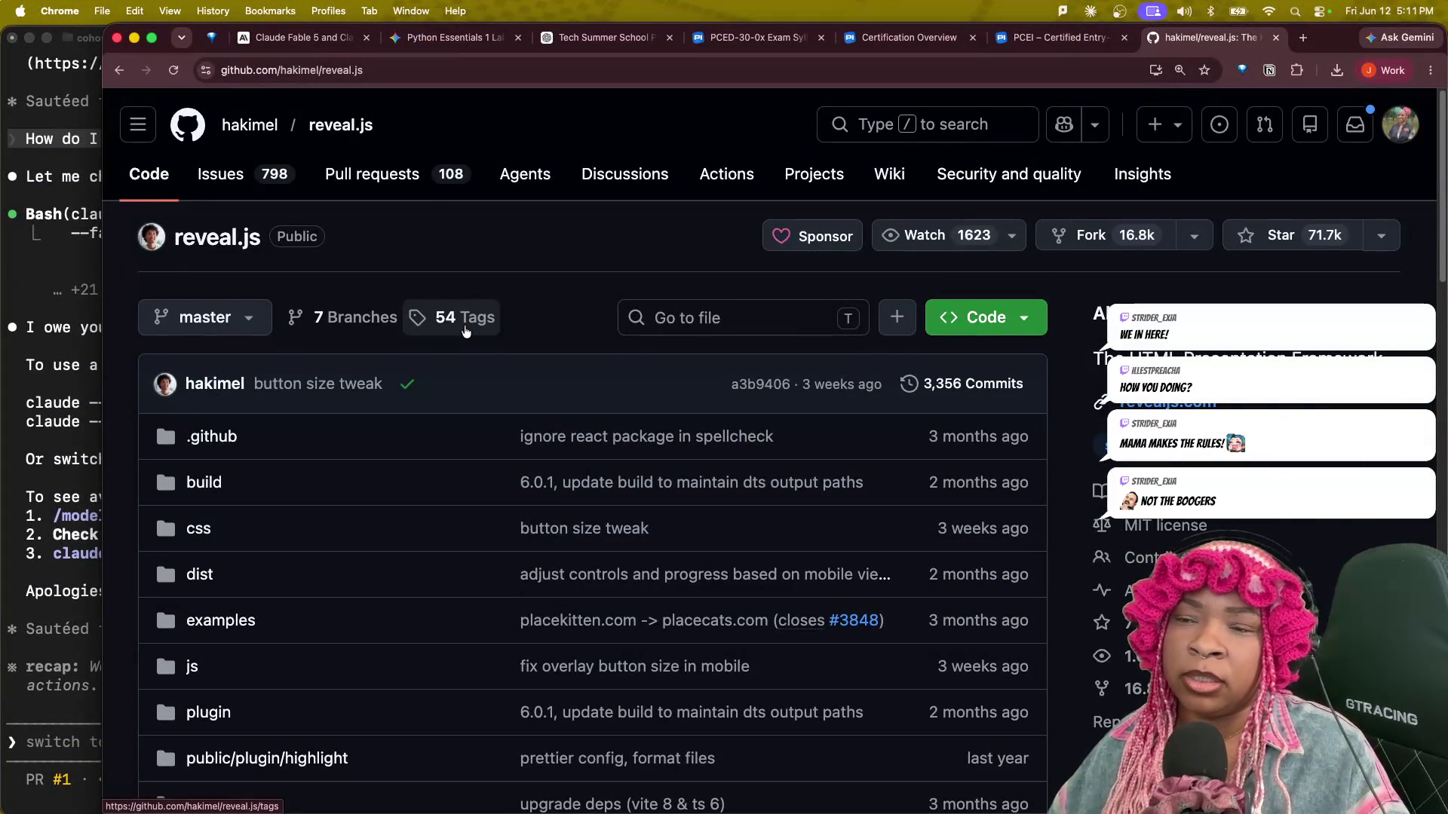
pyautogui.hotkey('ctrl', 'Right')
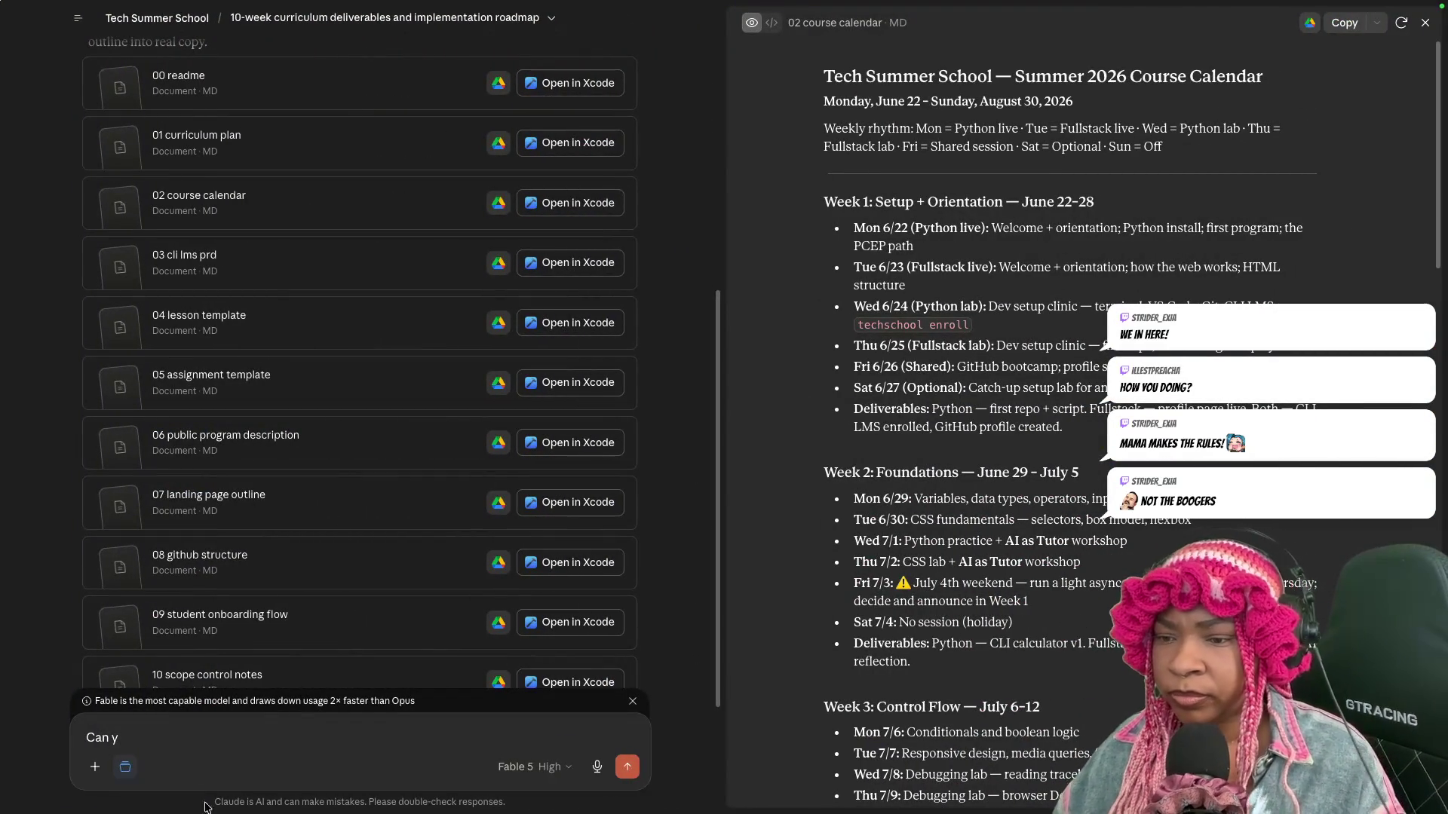
pyautogui.write('ou outline')
pyautogui.write(' a plan for this')
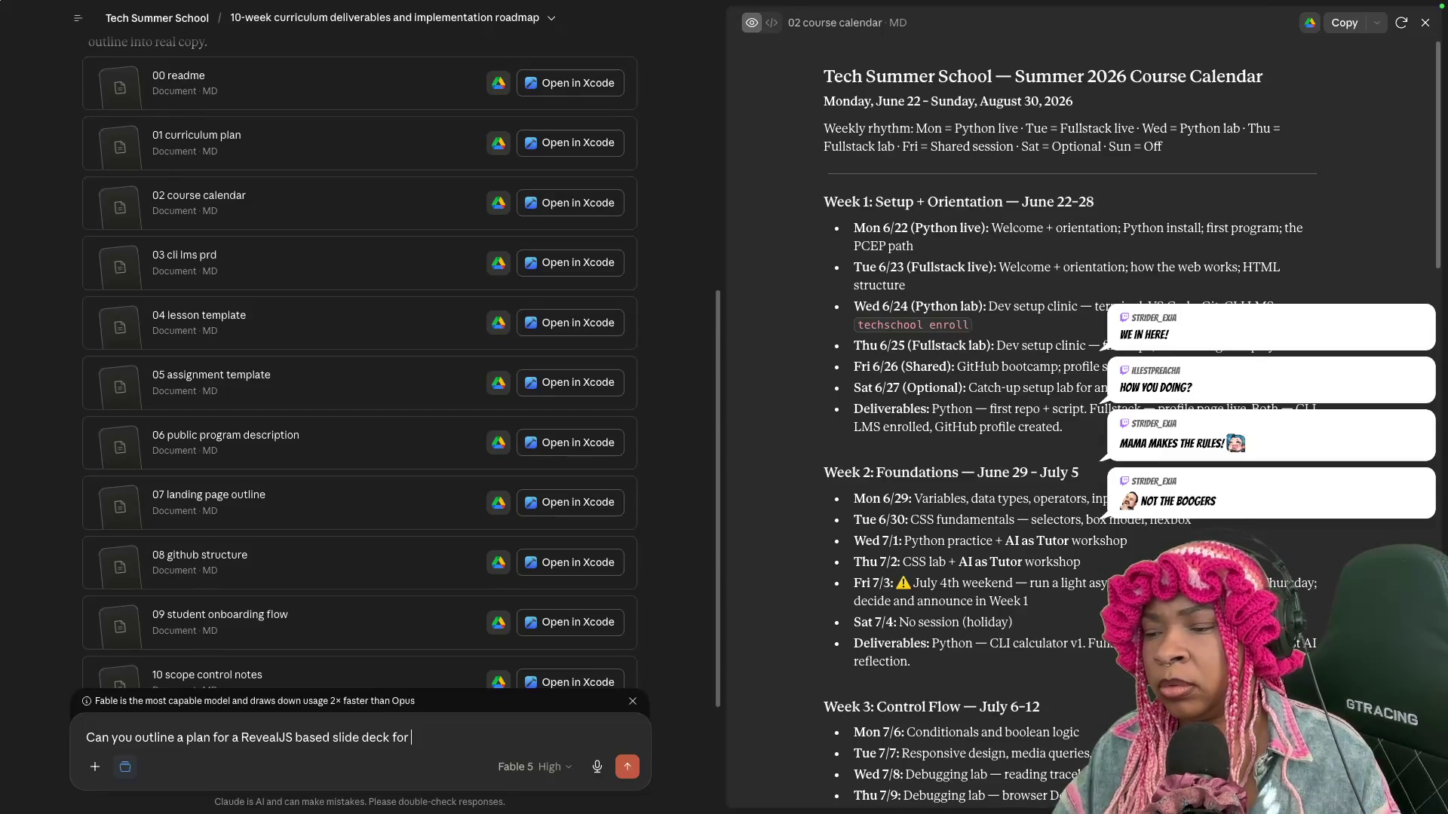
pyautogui.write('e summer. I want t')
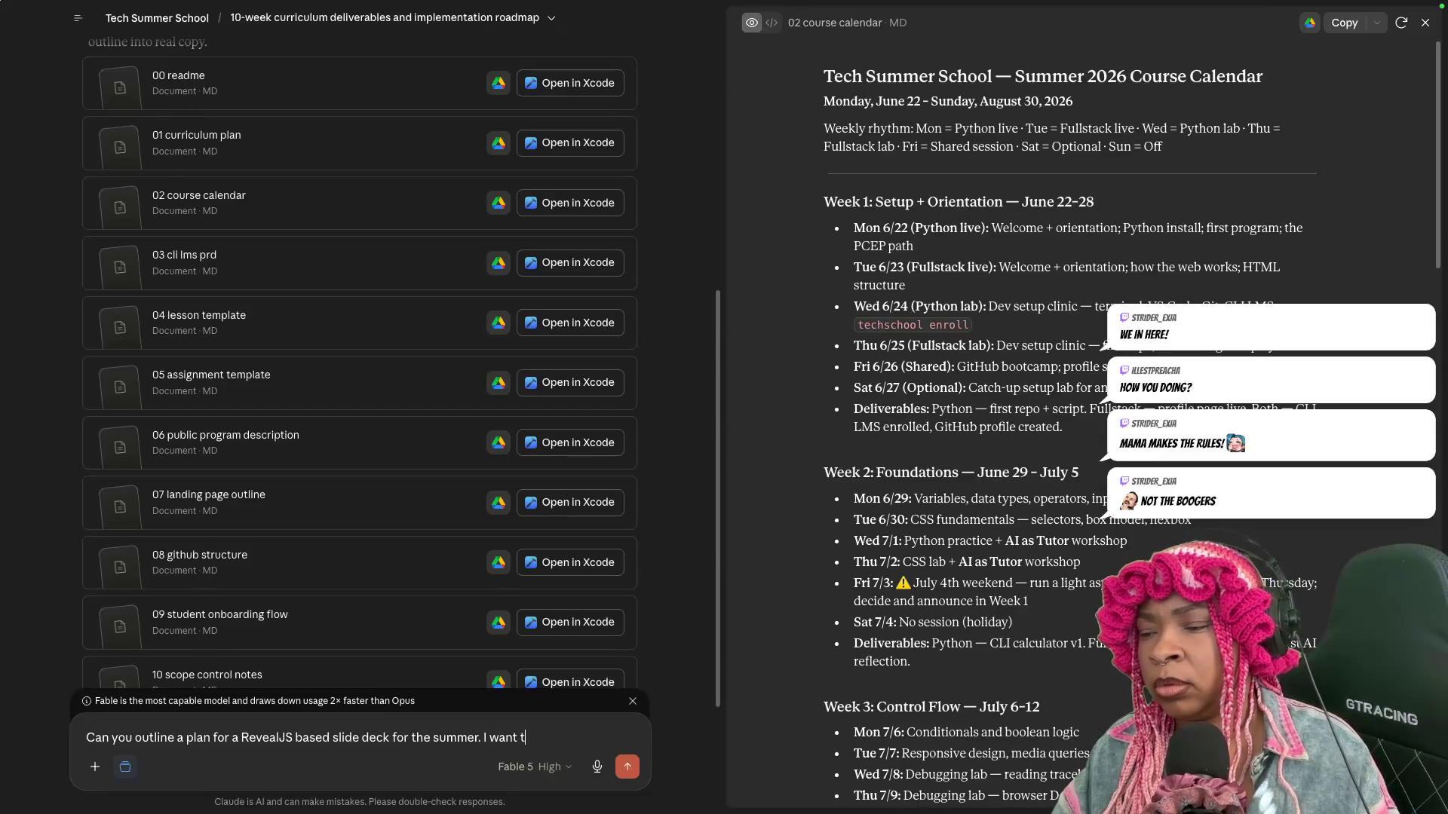
pyautogui.write('o be able to ho')
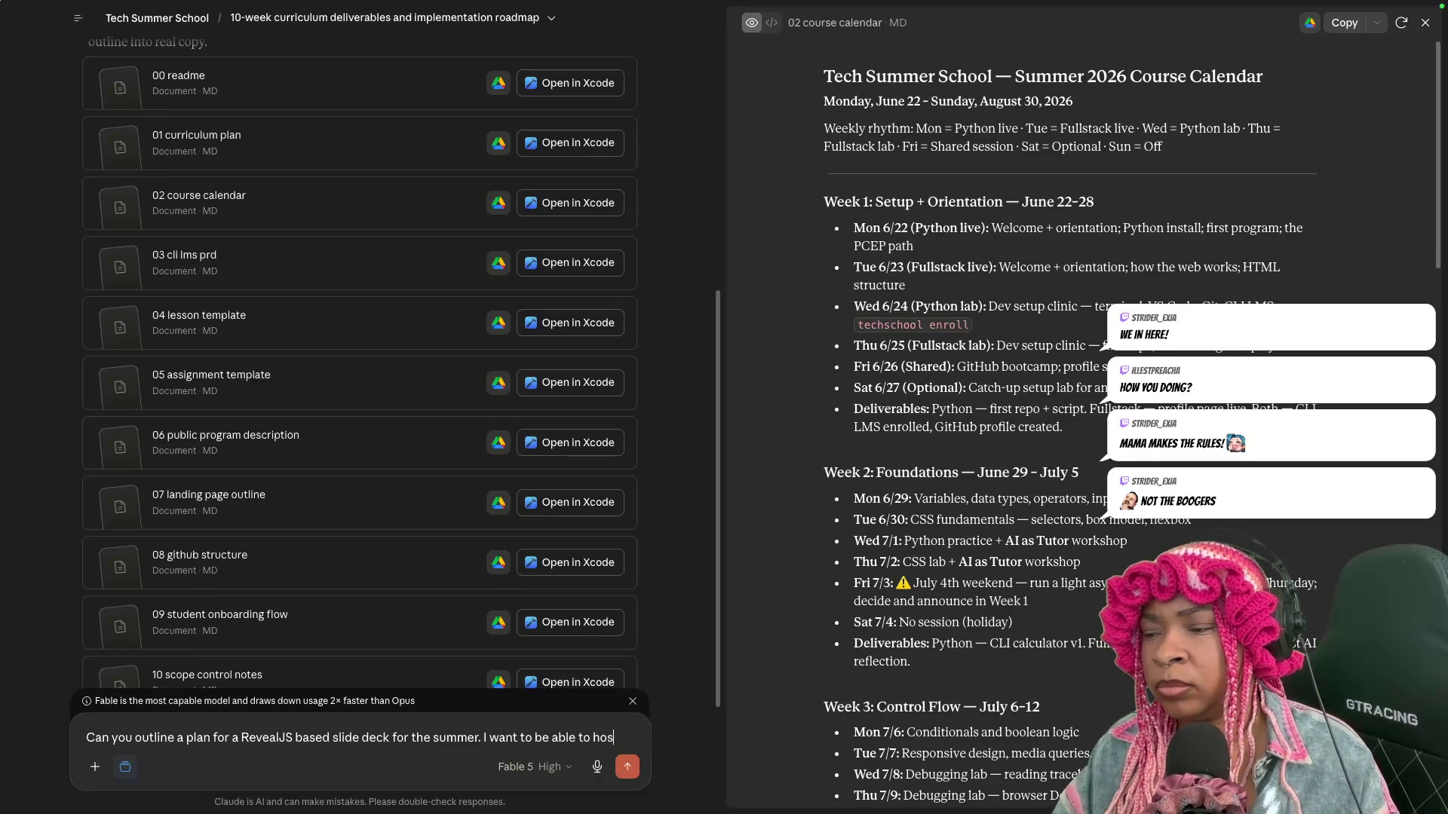
pyautogui.write(' slides online via t')
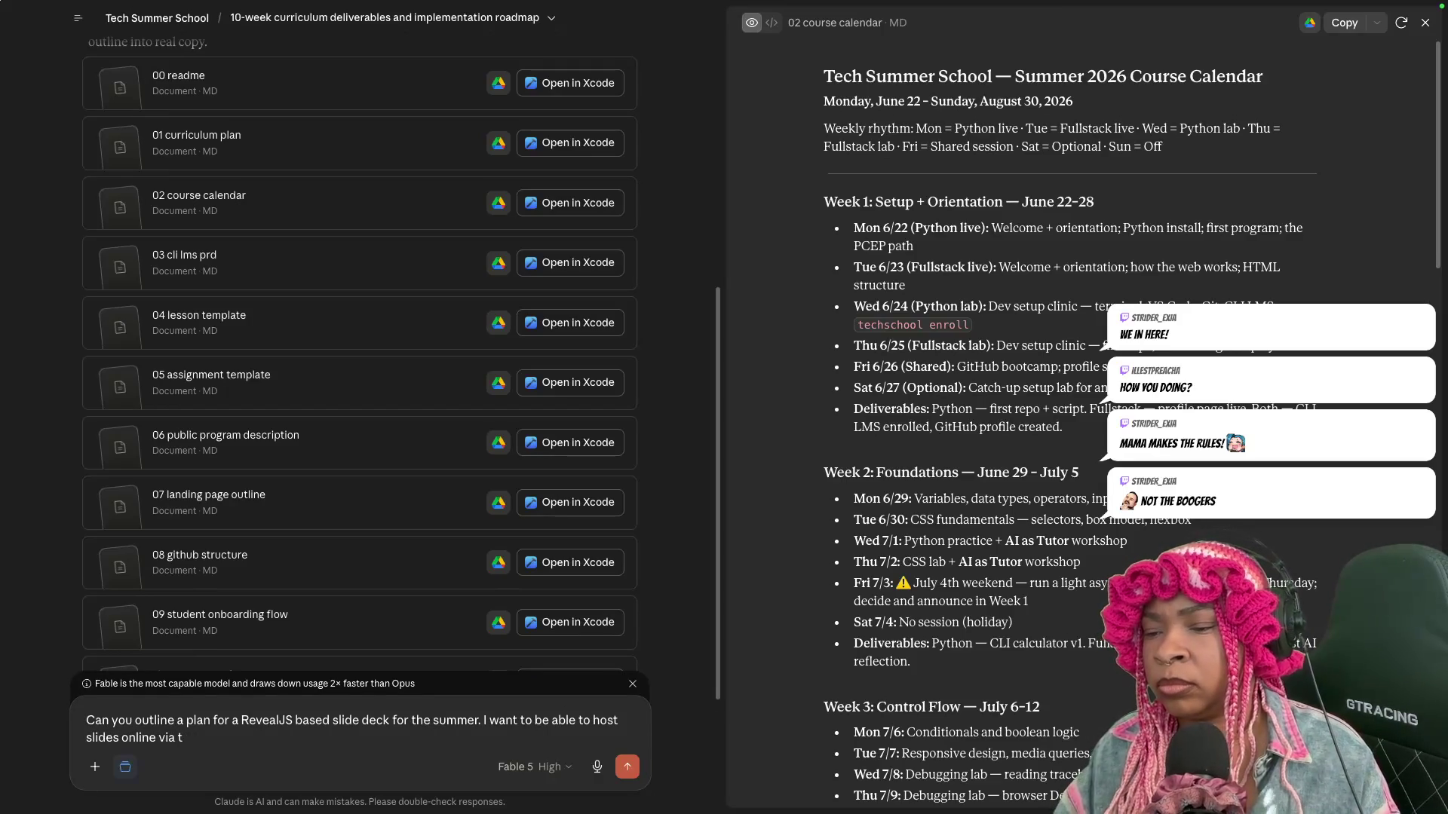
pyautogui.write('positor')
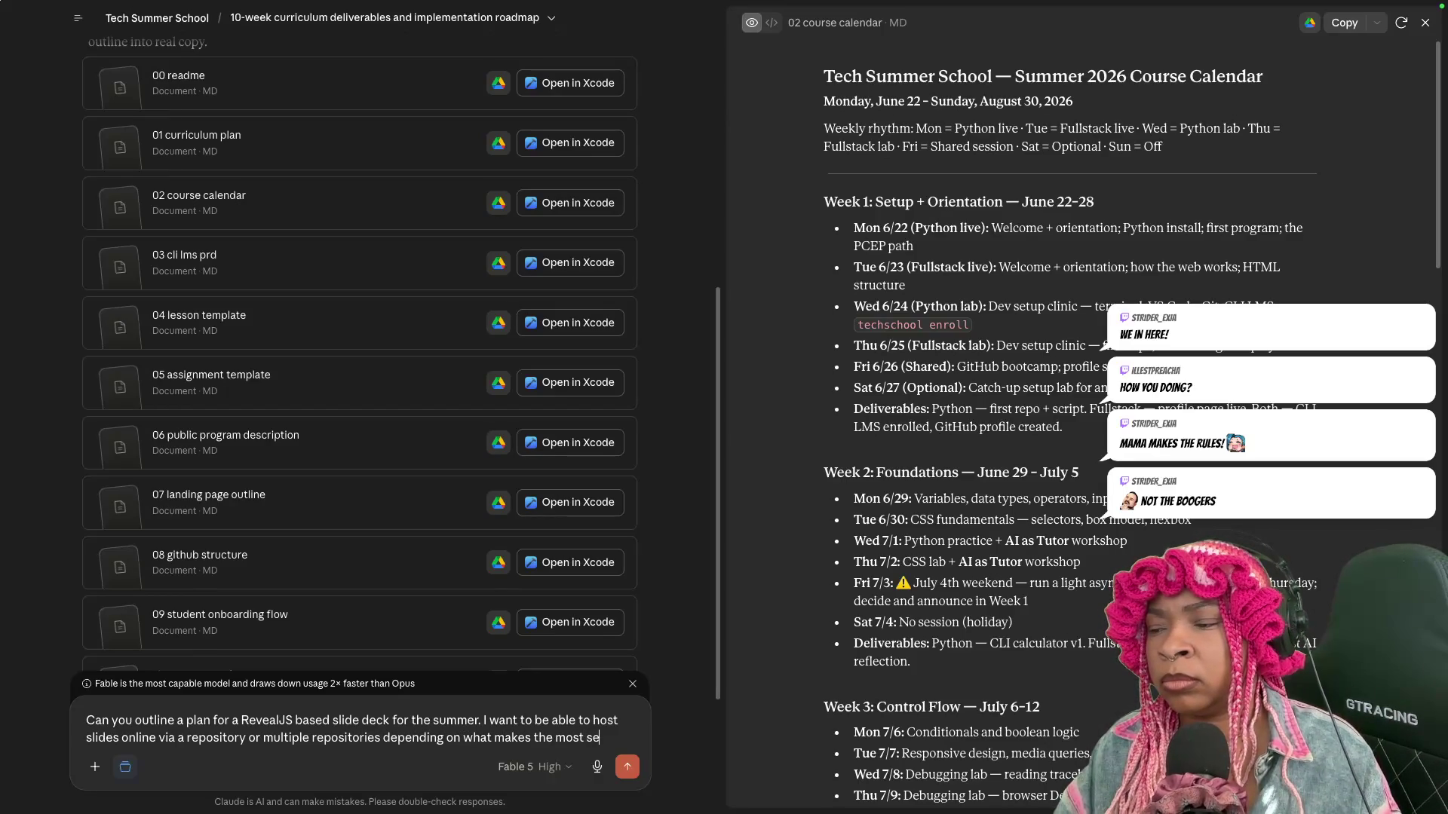
# Send Claude the request for a RevealJS summer slide deck plan hosted via repositories.
pyautogui.press('Return')
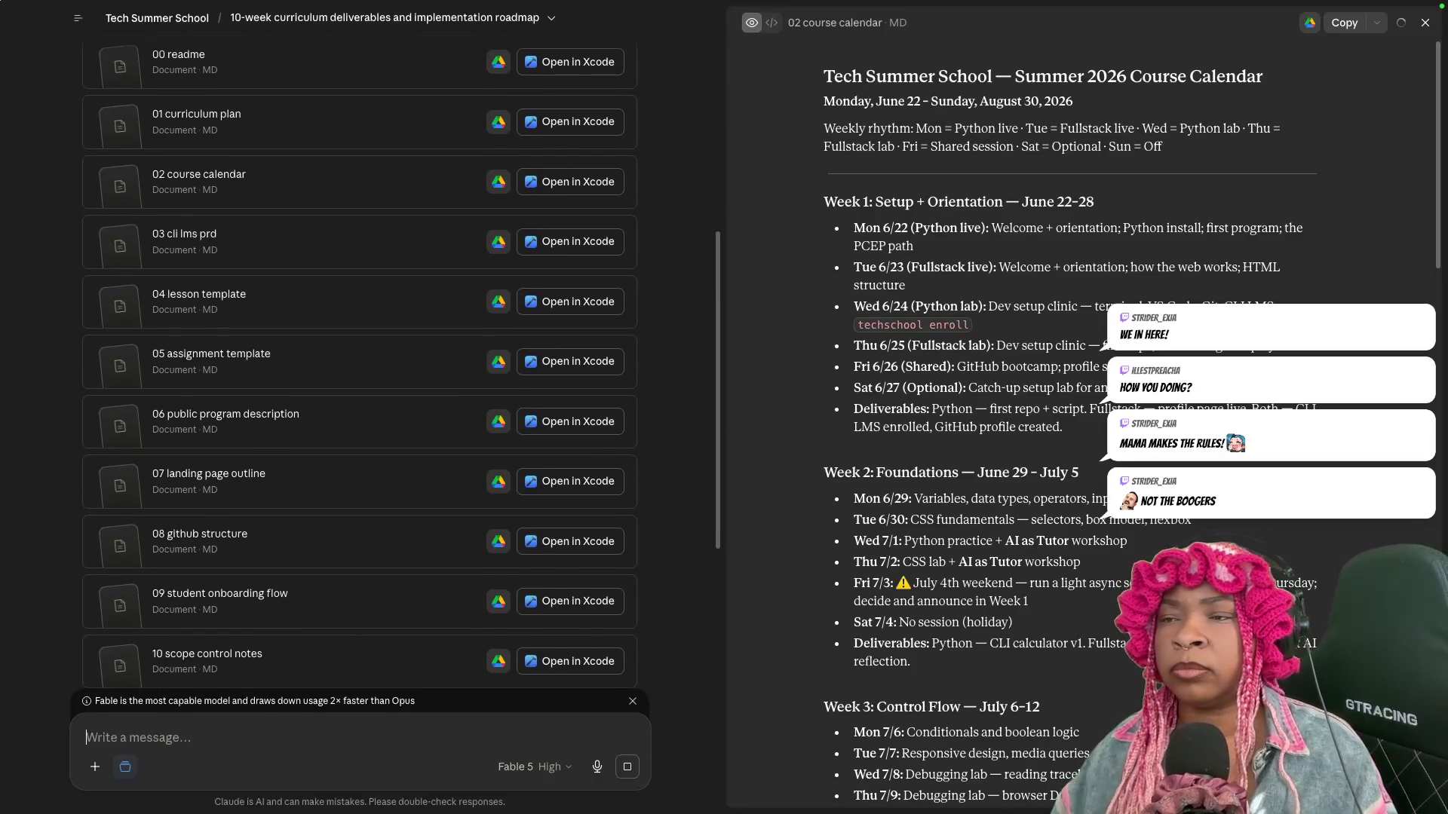